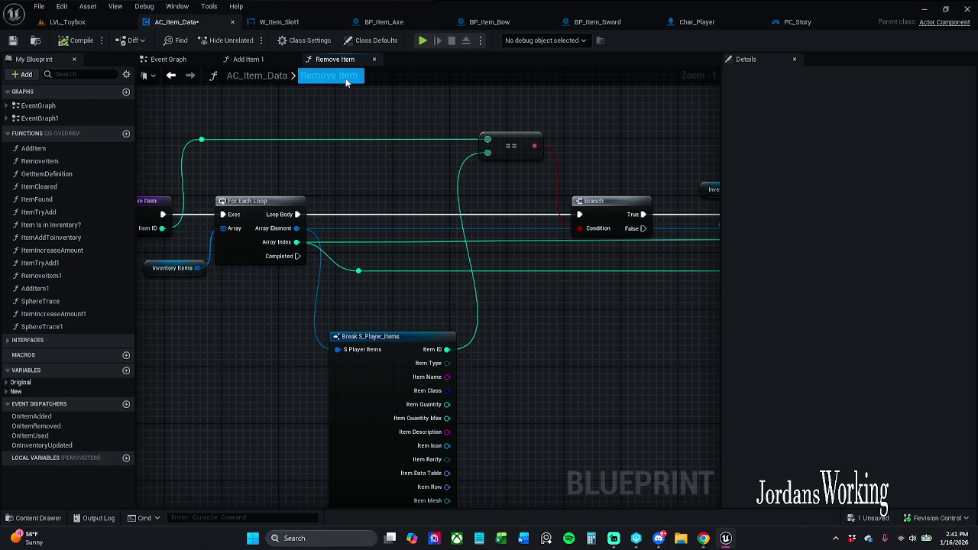
Step: Cancel the rename and look over the Remove Item and Add Item 1 graphs
key(Return)
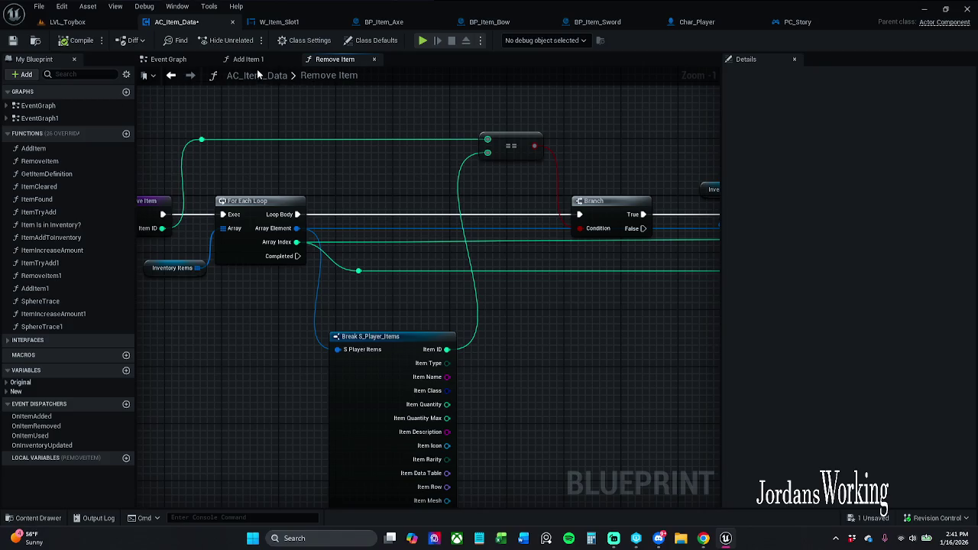
drag(228, 136, 317, 126)
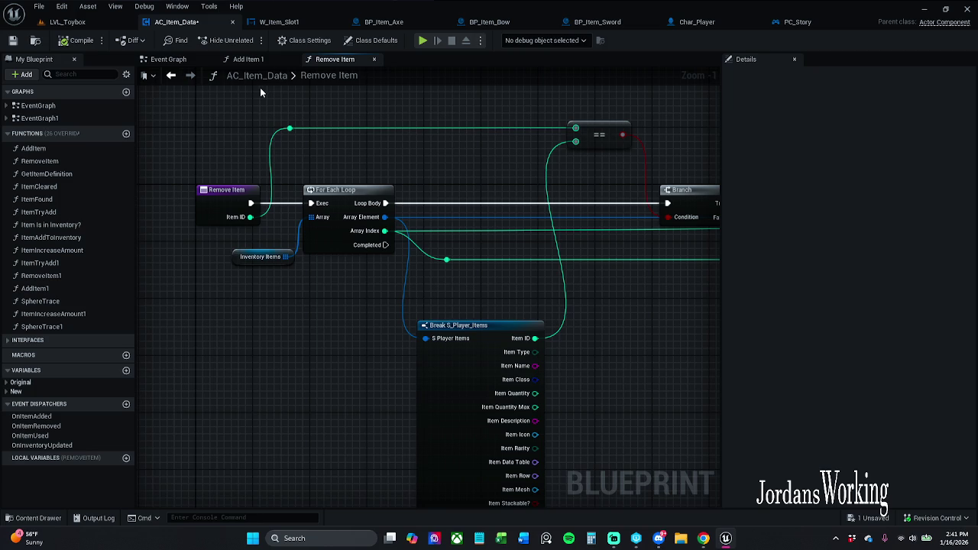
click(256, 63)
drag(281, 116, 398, 120)
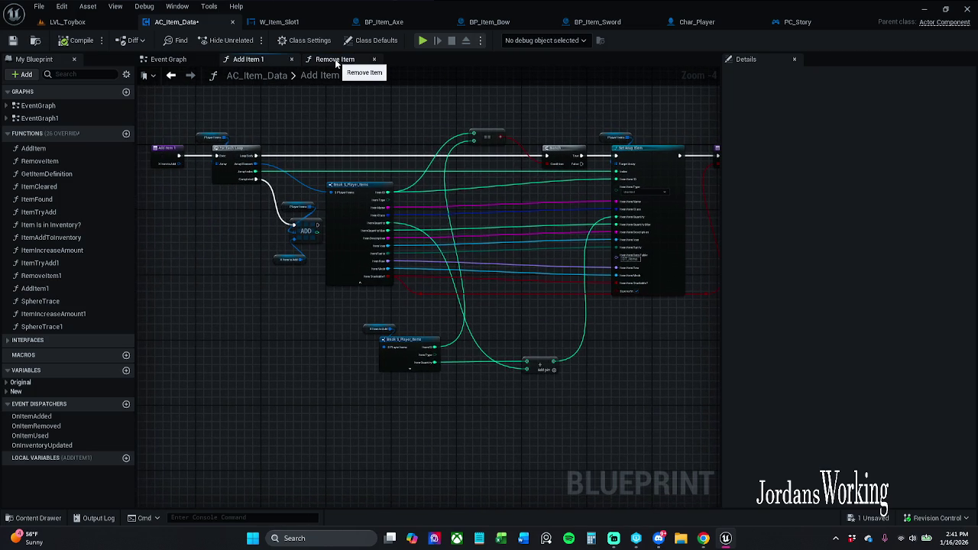
scroll(223, 137, up, 3)
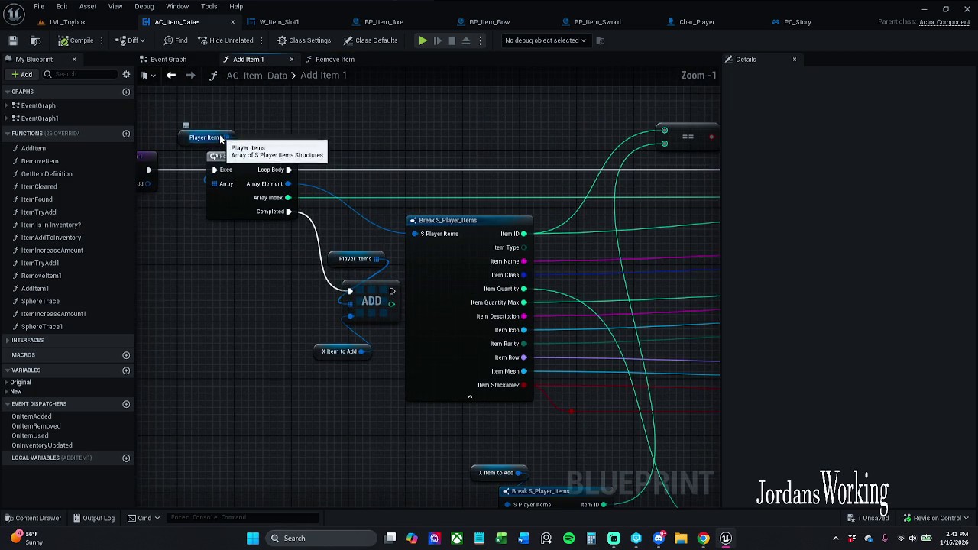
Step: Inspect Remove Item's For Each Loop, Branch and Remove Index nodes
click(345, 61)
mouse_move(447, 140)
mouse_down()
mouse_move(172, 147)
mouse_move(186, 177)
mouse_move(313, 183)
mouse_up()
scroll(213, 175, down, 2)
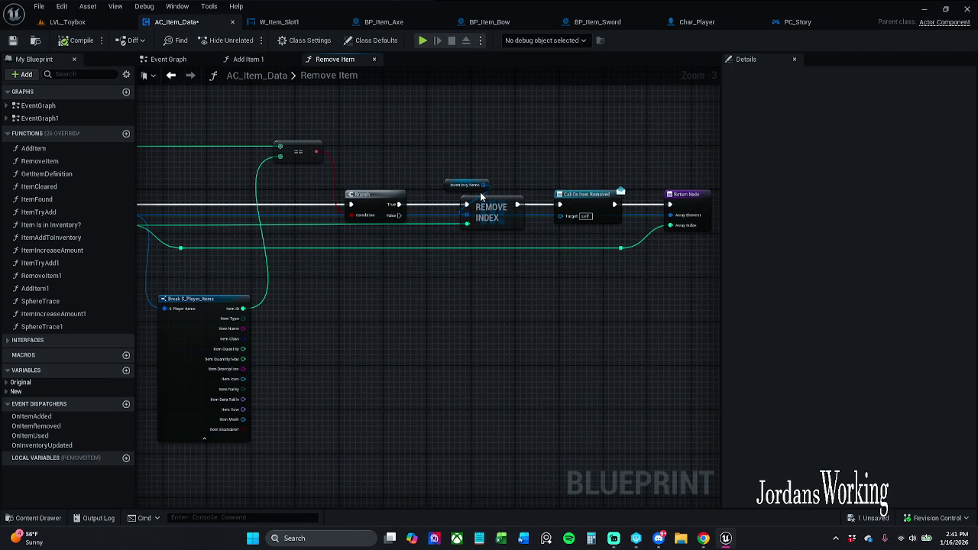
scroll(439, 170, down, 1)
drag(328, 192, 435, 204)
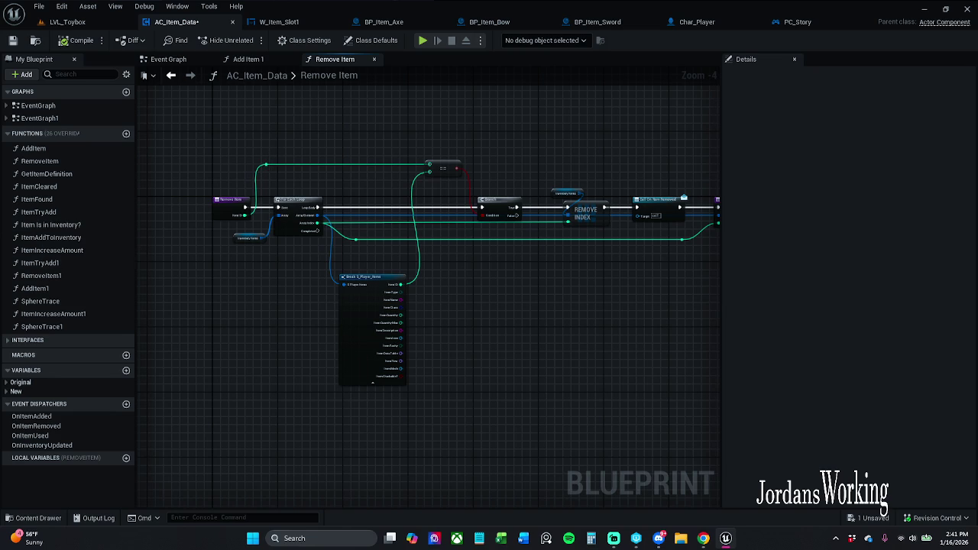
Step: Open the RemoveItem1 function and frame its For Each Loop and Break nodes
double_click(40, 276)
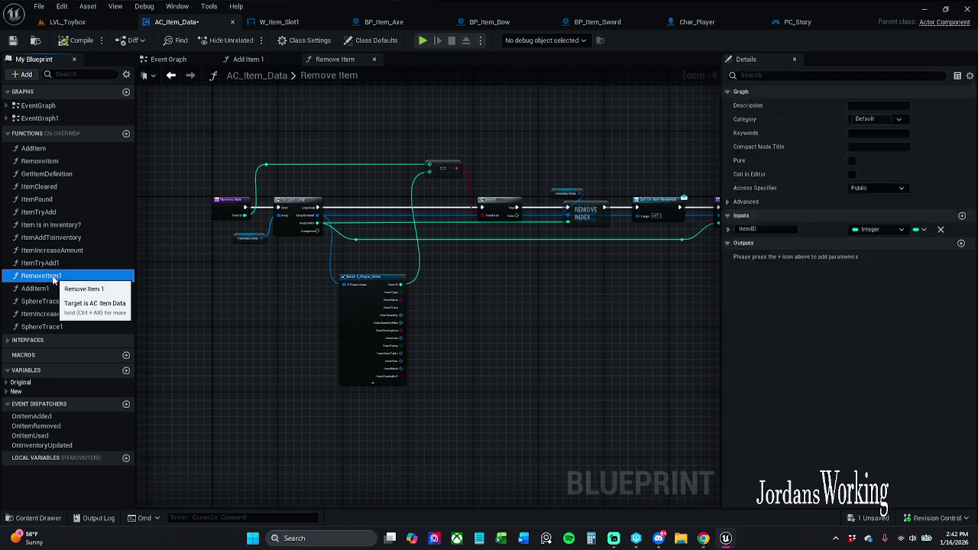
scroll(520, 259, up, 3)
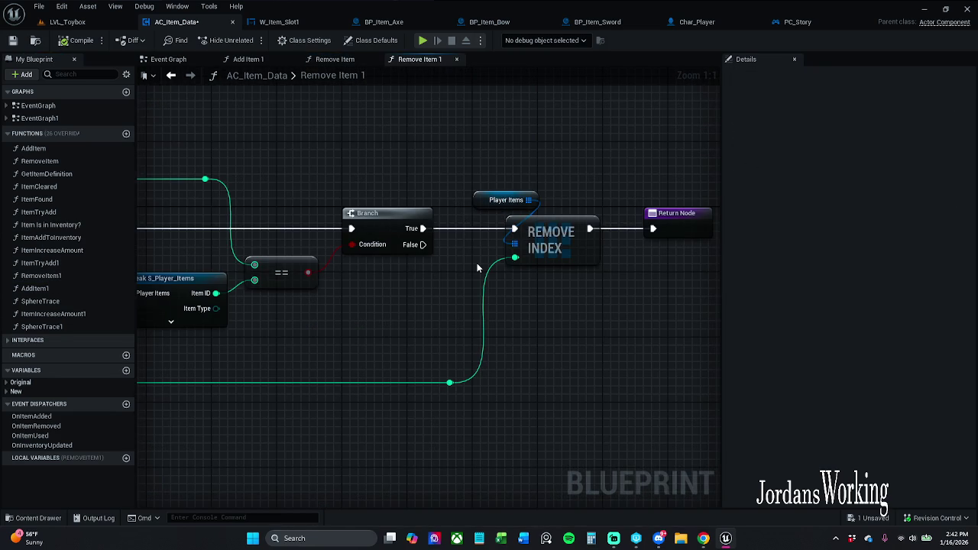
mouse_move(476, 262)
mouse_down()
mouse_move(613, 284)
mouse_move(658, 278)
mouse_move(418, 279)
mouse_up()
scroll(658, 277, down, 1)
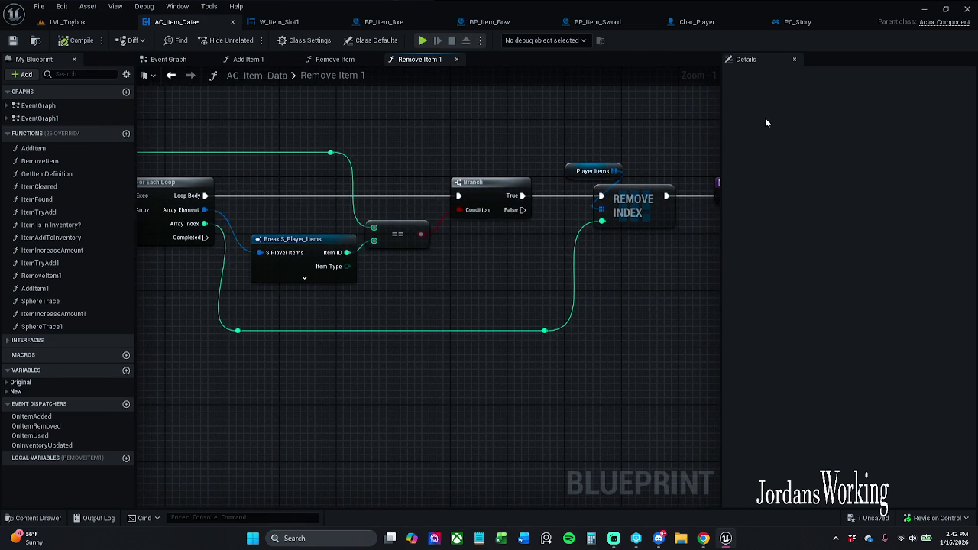
Step: In PC_Story, shift the Break S_Player_Items nodes right and detach SET from Weapon Dropped
click(797, 22)
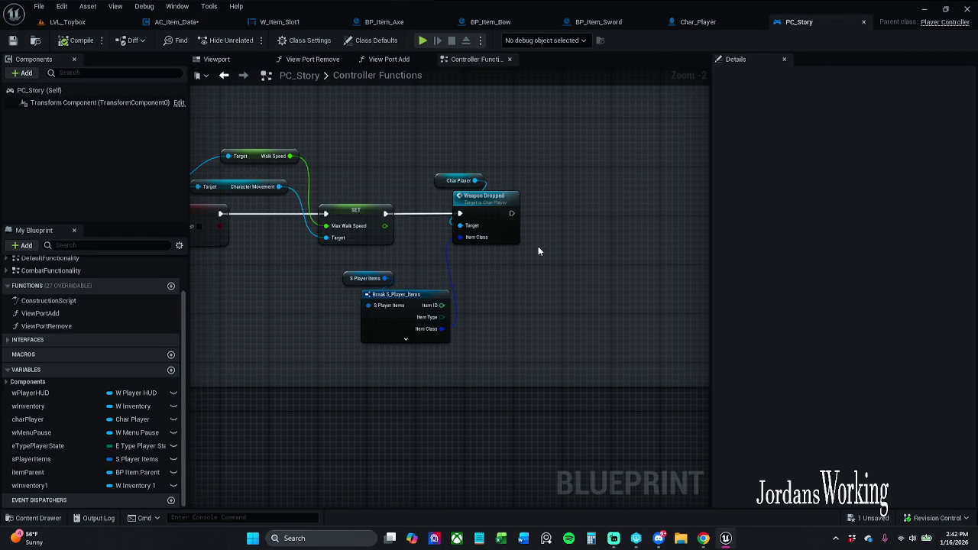
drag(362, 257, 412, 305)
drag(453, 171, 522, 246)
drag(501, 208, 587, 209)
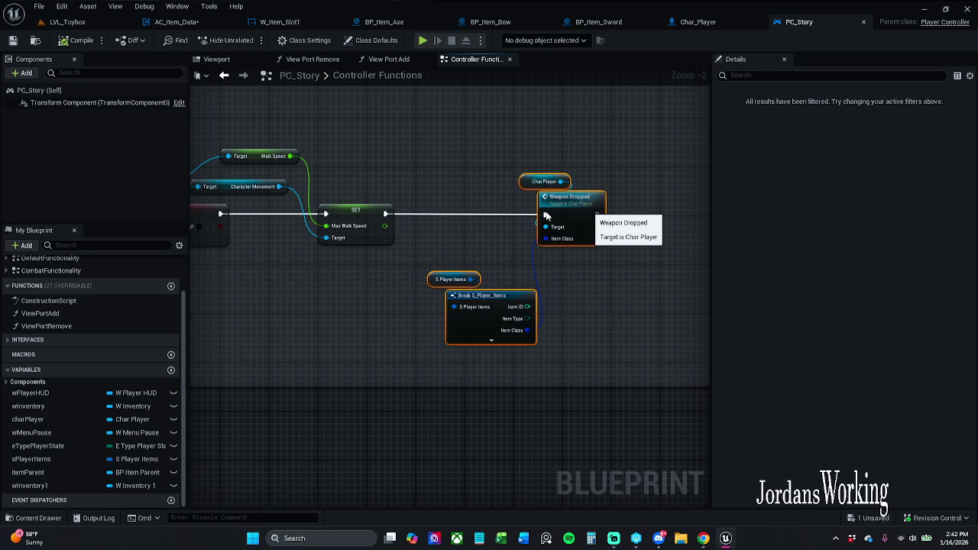
mouse_move(545, 217)
mouse_down()
mouse_move(539, 183)
mouse_move(468, 155)
mouse_up()
Step: Add a Remove Item 1 node after SET, with Context Sensitive off
text(remove)
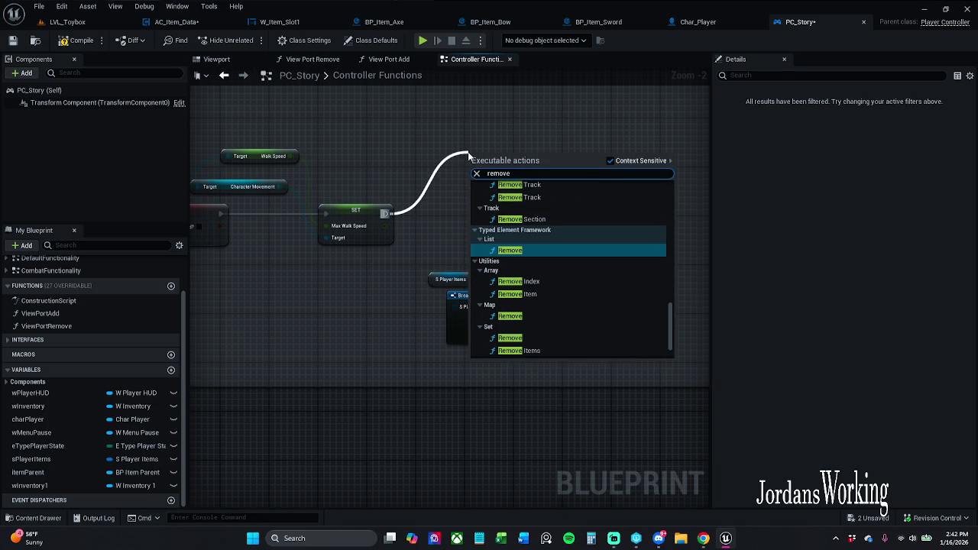
text(Item)
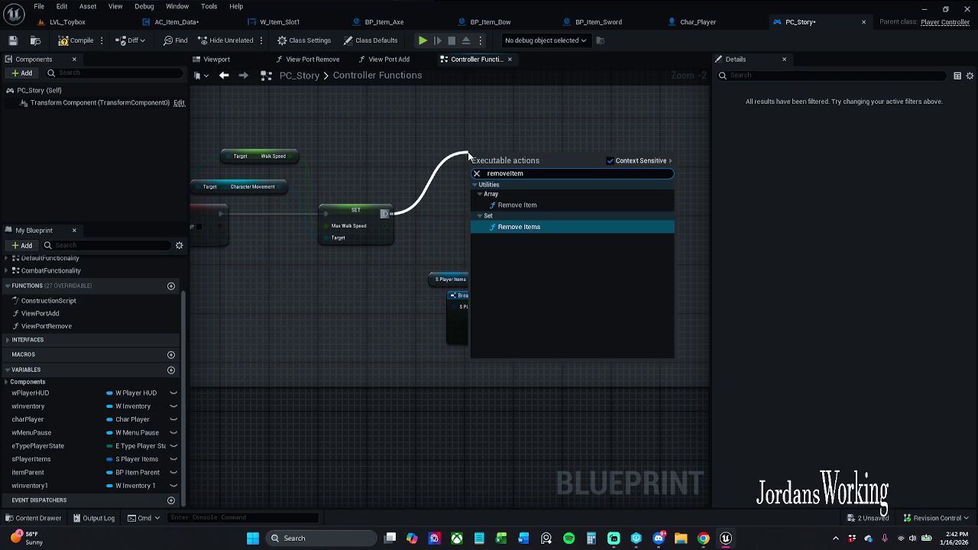
text(1)
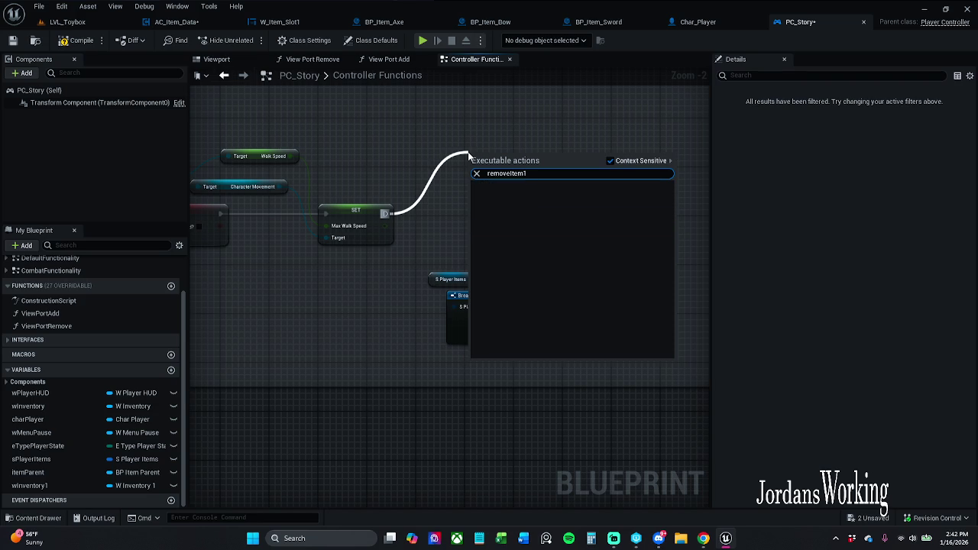
click(627, 162)
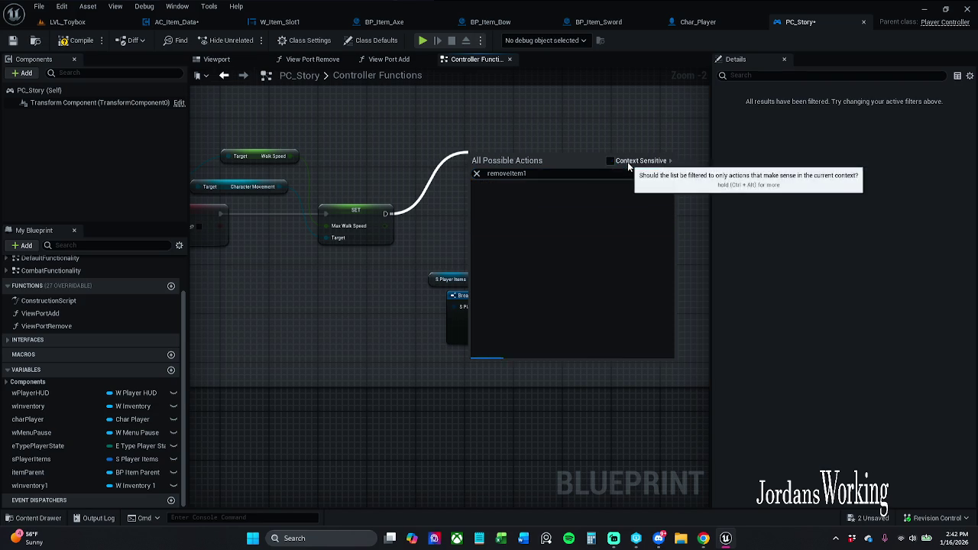
click(528, 207)
drag(504, 157, 467, 124)
drag(350, 223, 616, 222)
Step: Wire Break S_Player_Items' Item ID into Remove Item 1, then compile
scroll(498, 192, down, 9)
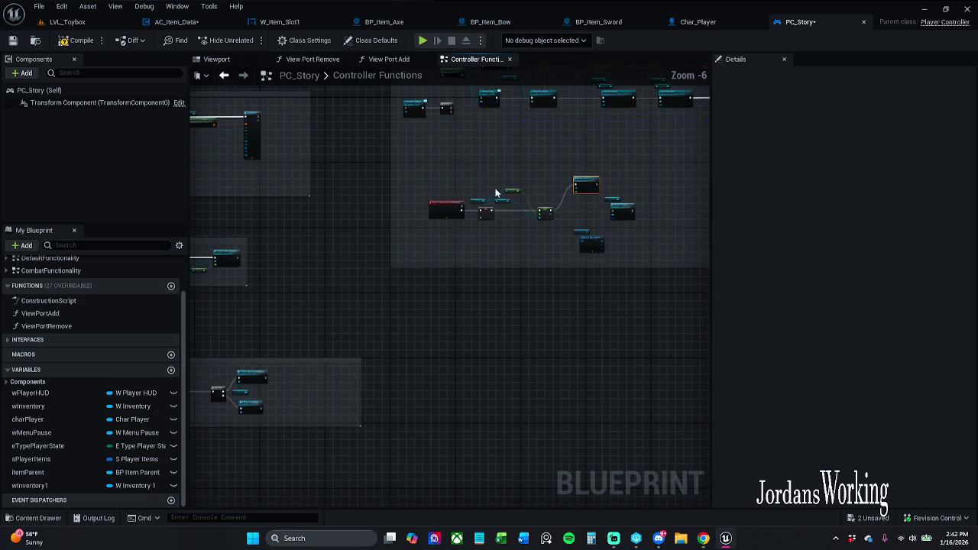
scroll(489, 164, up, 8)
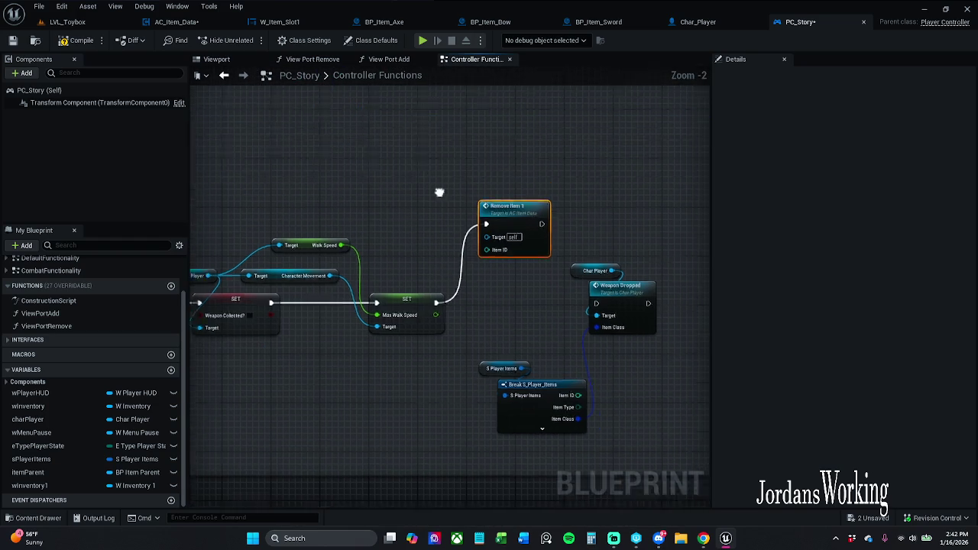
scroll(504, 327, up, 1)
mouse_move(569, 377)
mouse_down()
mouse_move(404, 175)
mouse_move(484, 226)
mouse_move(478, 231)
mouse_up()
mouse_move(492, 340)
mouse_down()
mouse_move(535, 382)
mouse_move(498, 381)
mouse_up()
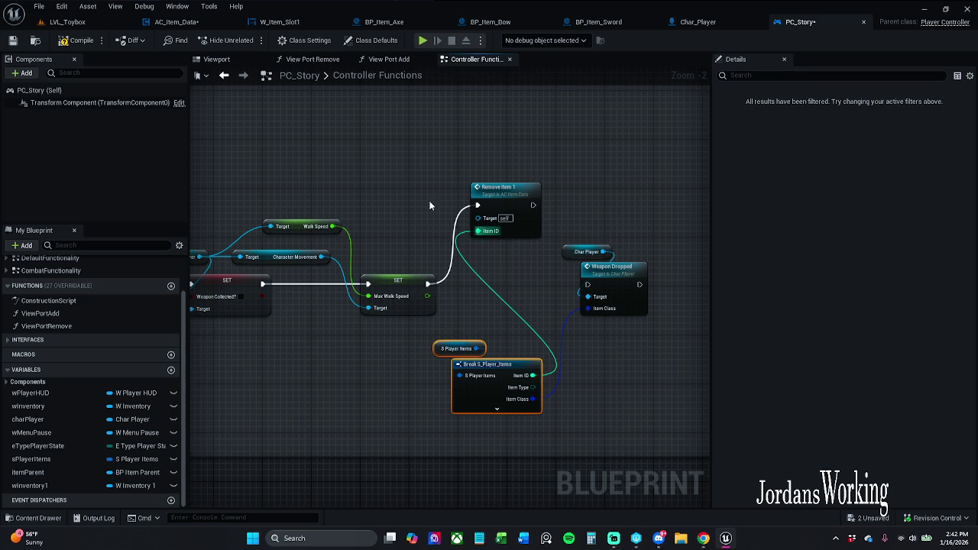
click(12, 42)
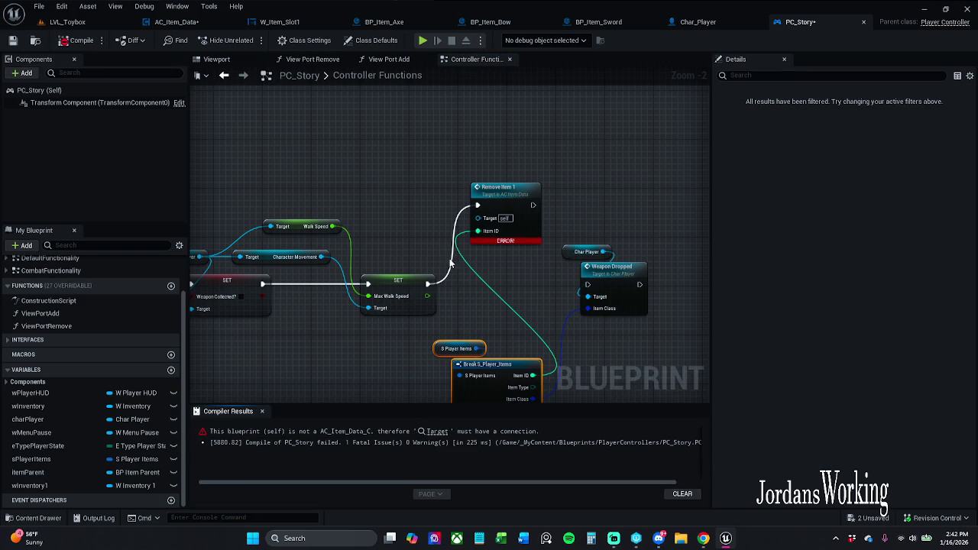
Step: Connect Char Player's AC Item Data getter to Remove Item 1's Target
click(262, 411)
drag(401, 210, 498, 226)
click(498, 226)
mouse_move(302, 271)
mouse_down()
mouse_move(321, 184)
mouse_move(389, 194)
mouse_move(351, 226)
mouse_move(519, 223)
mouse_move(459, 227)
mouse_up()
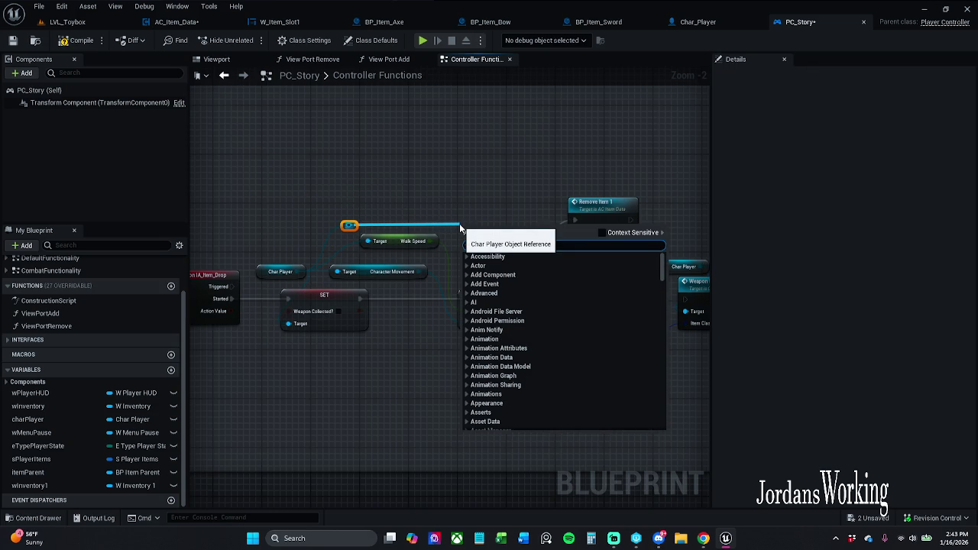
key(Escape)
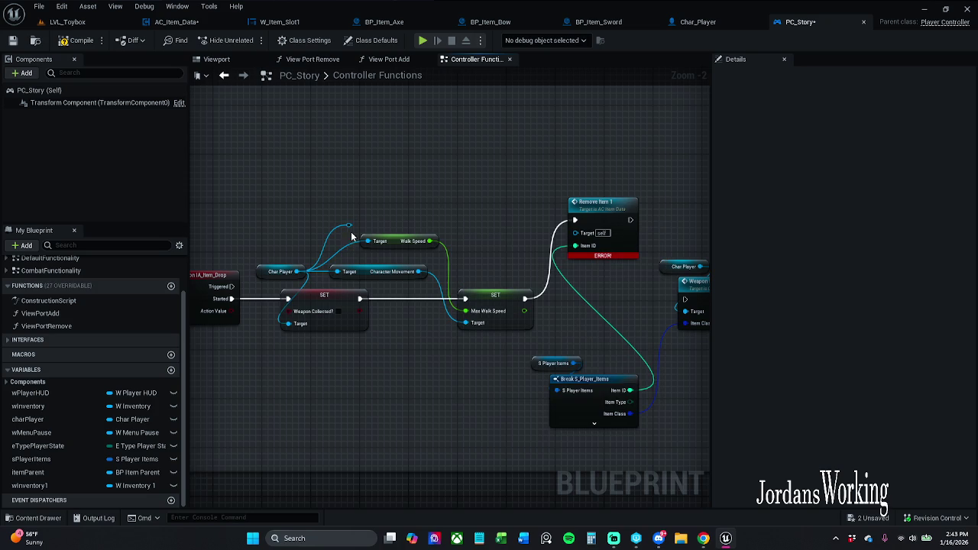
drag(349, 225, 569, 234)
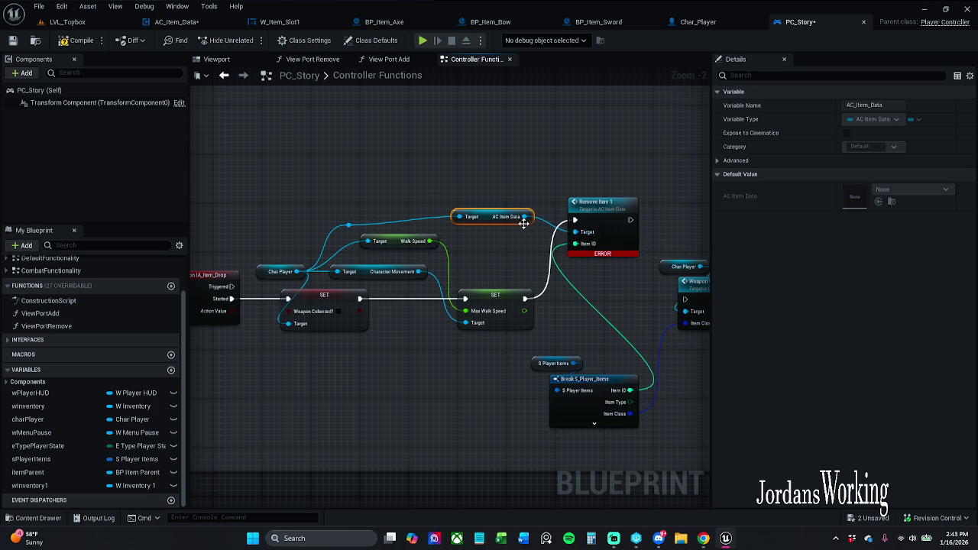
Step: Tidy the AC Item Data node and reroute knot, then save PC_Story
drag(476, 223, 458, 223)
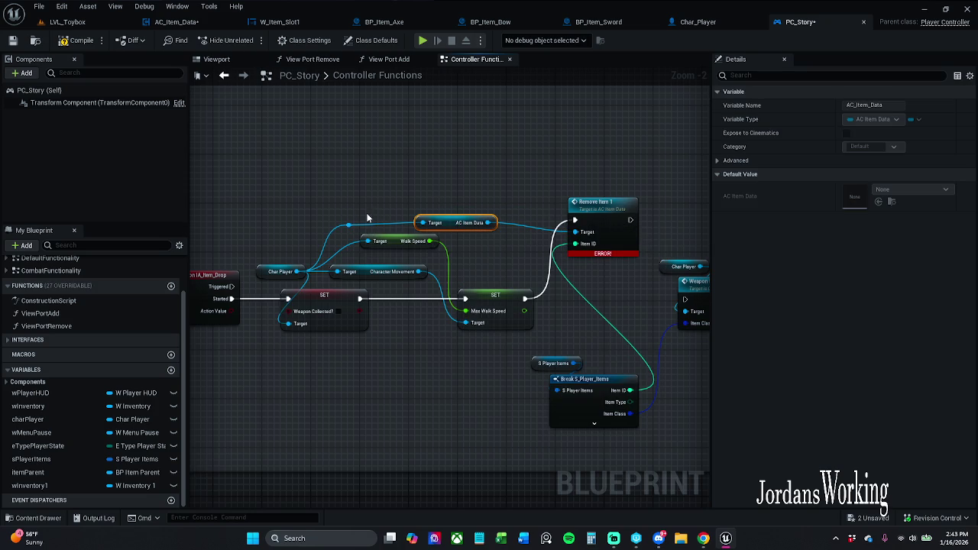
click(349, 225)
click(423, 194)
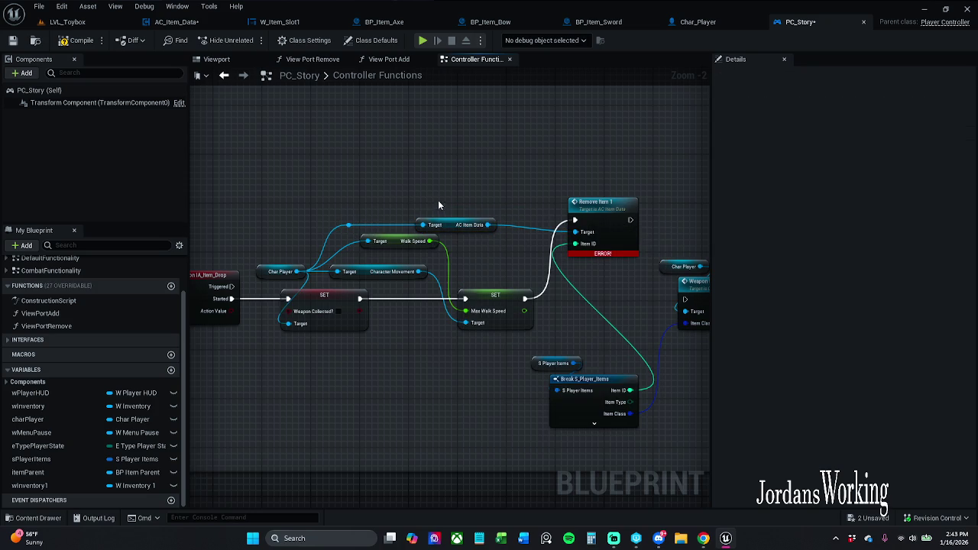
mouse_move(364, 222)
mouse_down()
mouse_move(499, 232)
mouse_move(459, 219)
mouse_up()
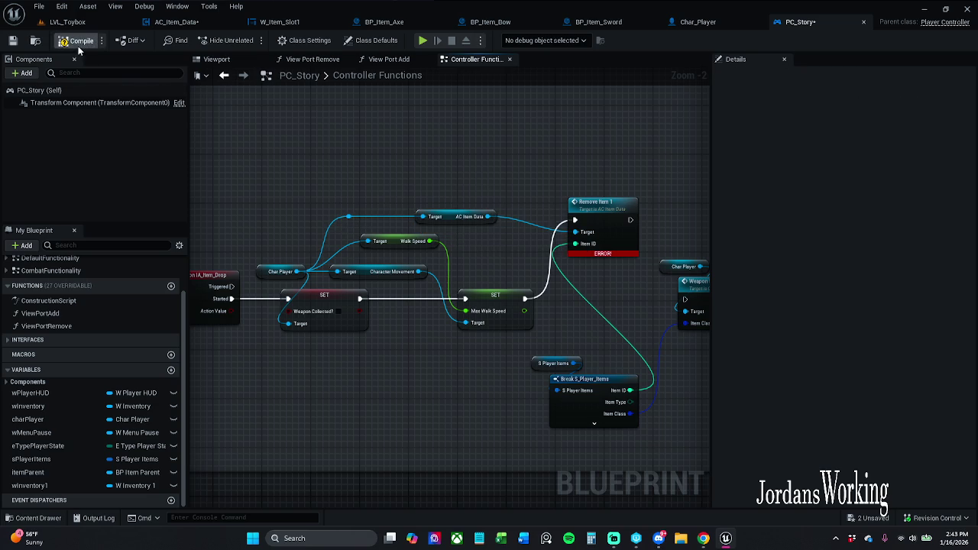
key(ctrl+s)
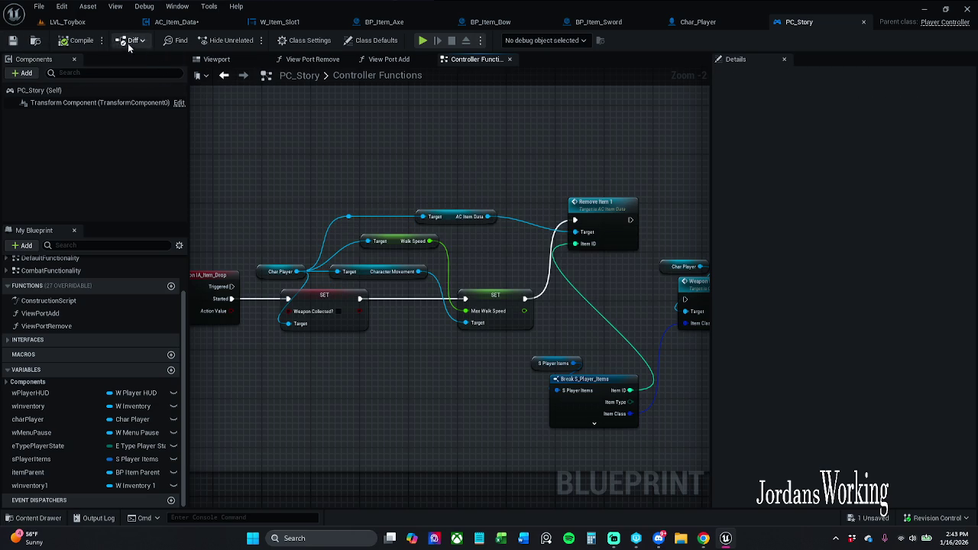
Step: Save the AC_Item_Data blueprint
click(107, 21)
click(187, 21)
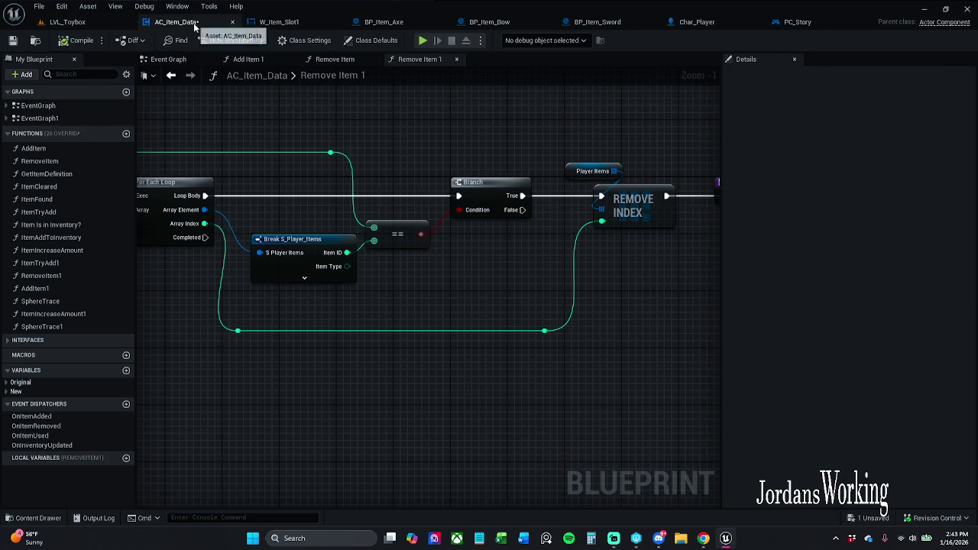
click(66, 40)
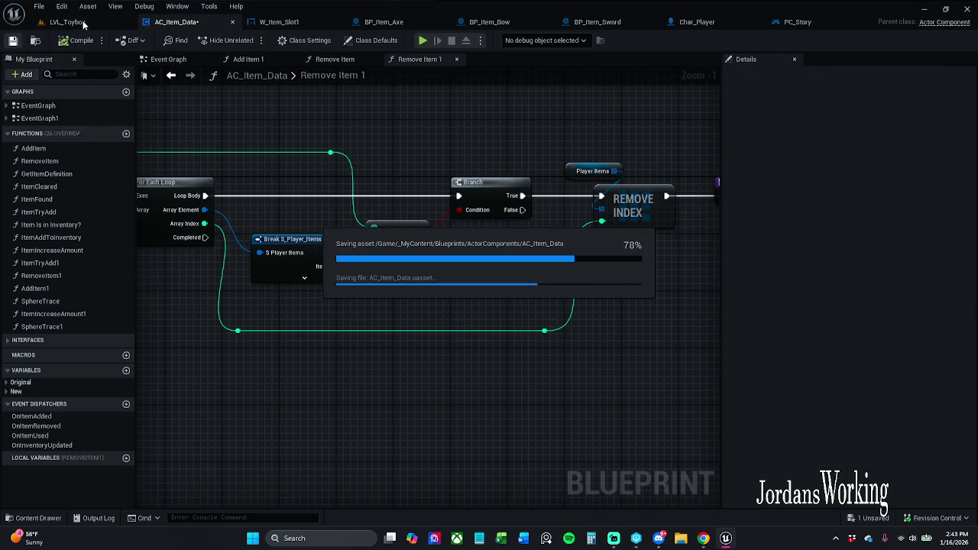
Step: Play-test LVL_Toybox by equipping the axe from the inventory, then return to PC_Story
click(88, 22)
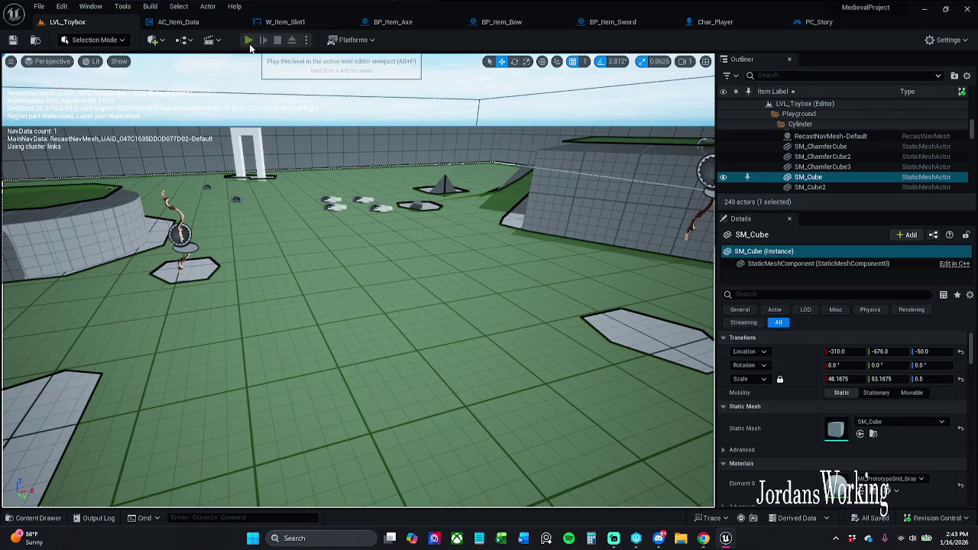
click(264, 40)
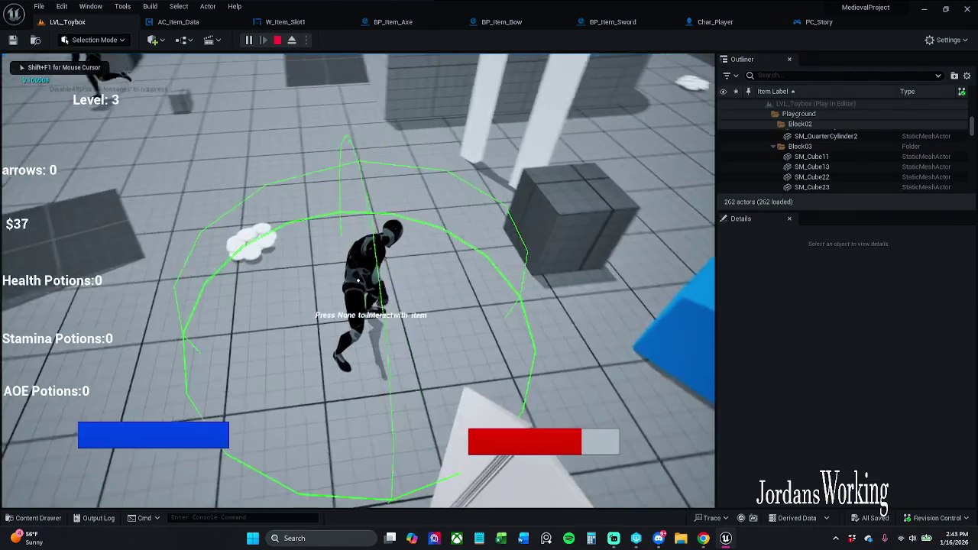
key(i)
click(76, 231)
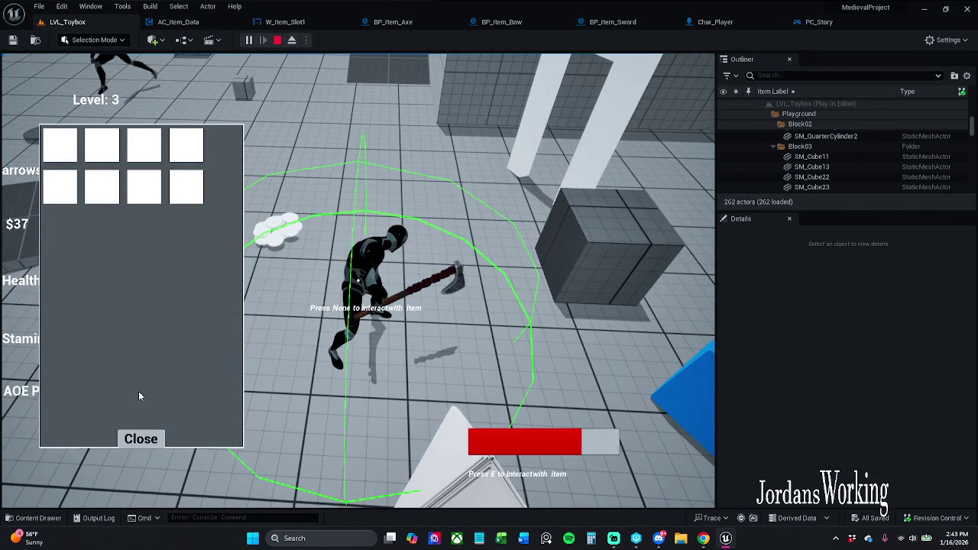
click(144, 438)
key(w)
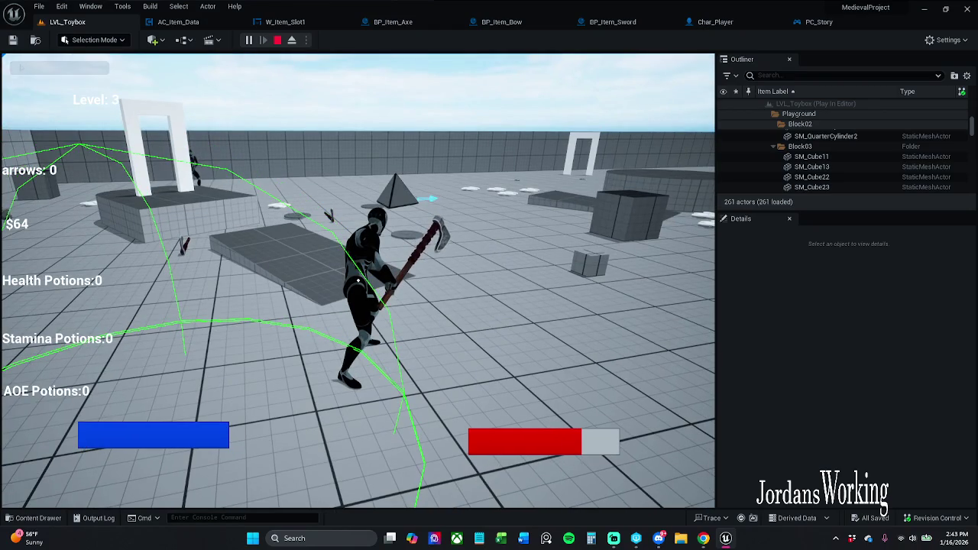
key(Escape)
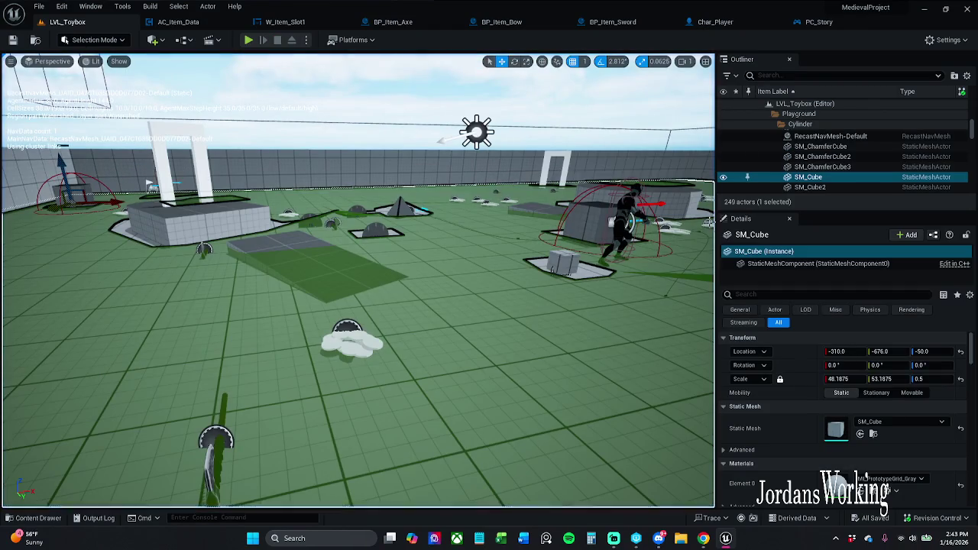
click(829, 27)
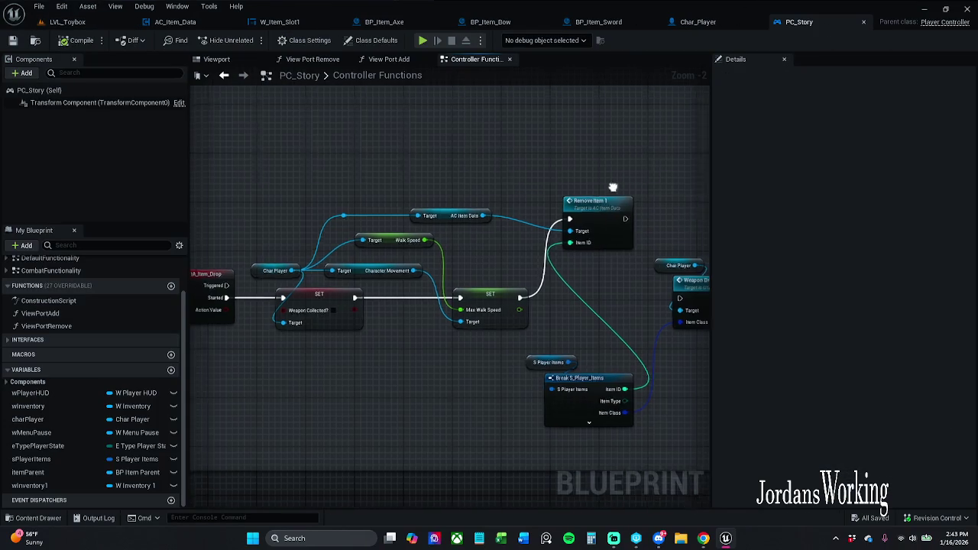
Step: Wire Remove Item 1's exec output into Weapon Dropped and compile PC_Story
drag(487, 211, 542, 291)
drag(419, 175, 524, 165)
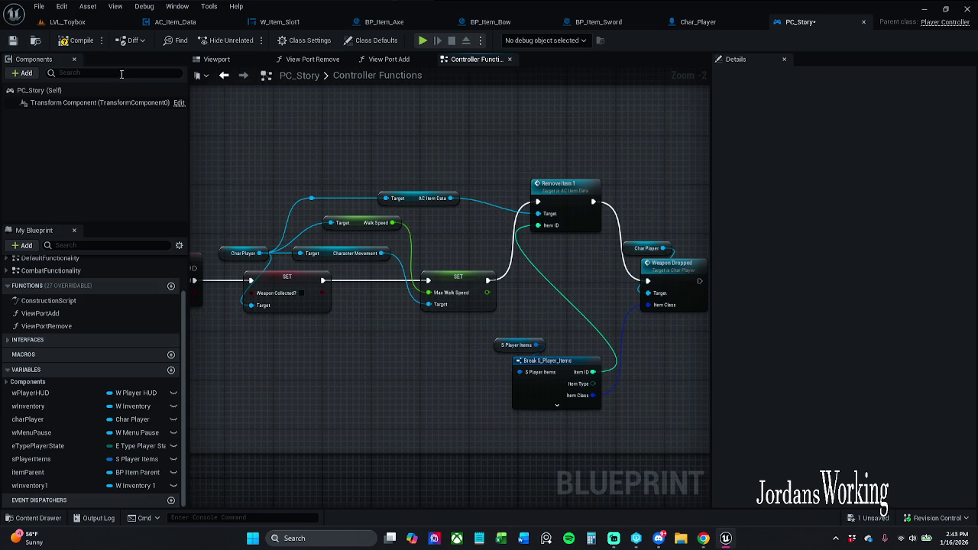
click(76, 41)
Step: Play-test LVL_Toybox, equipping an item from the inventory, then return to PC_Story
click(67, 22)
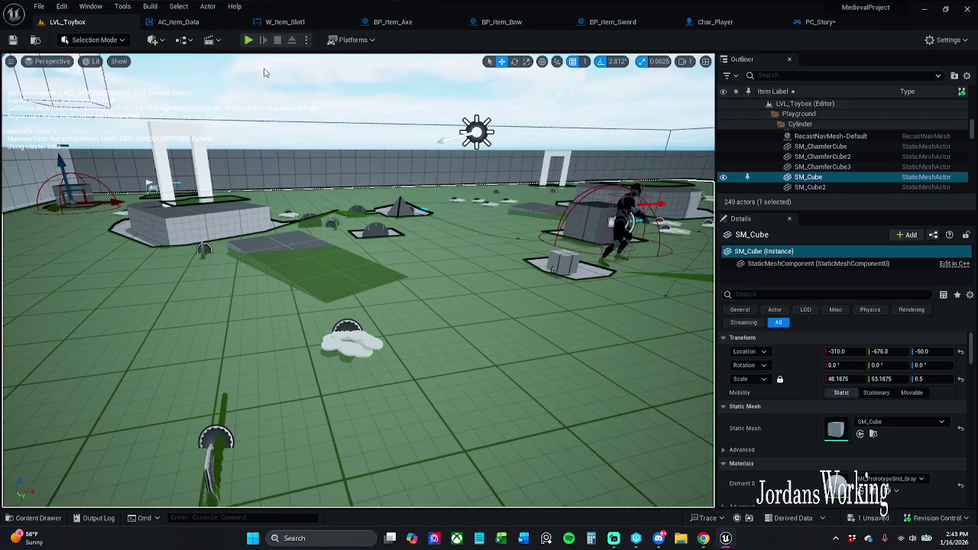
key(alt+p)
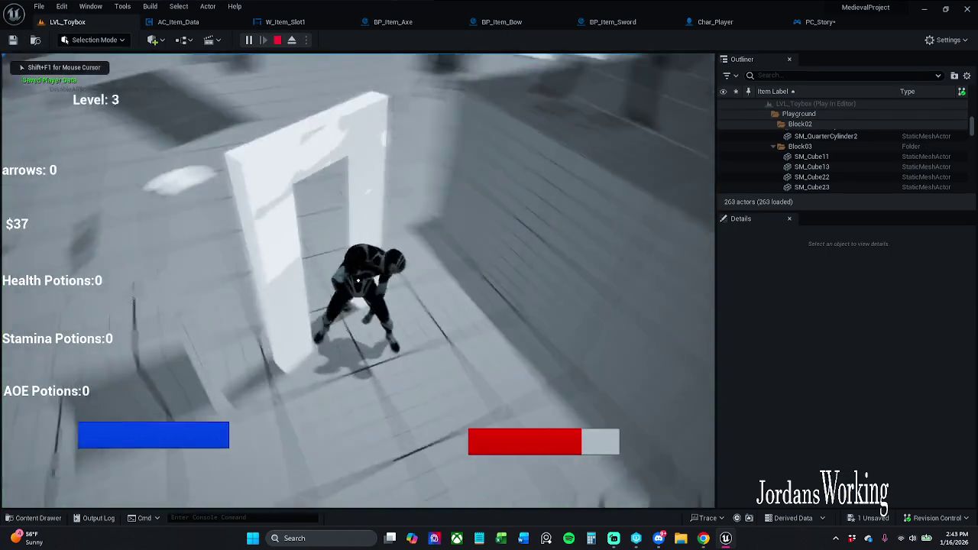
key(w)
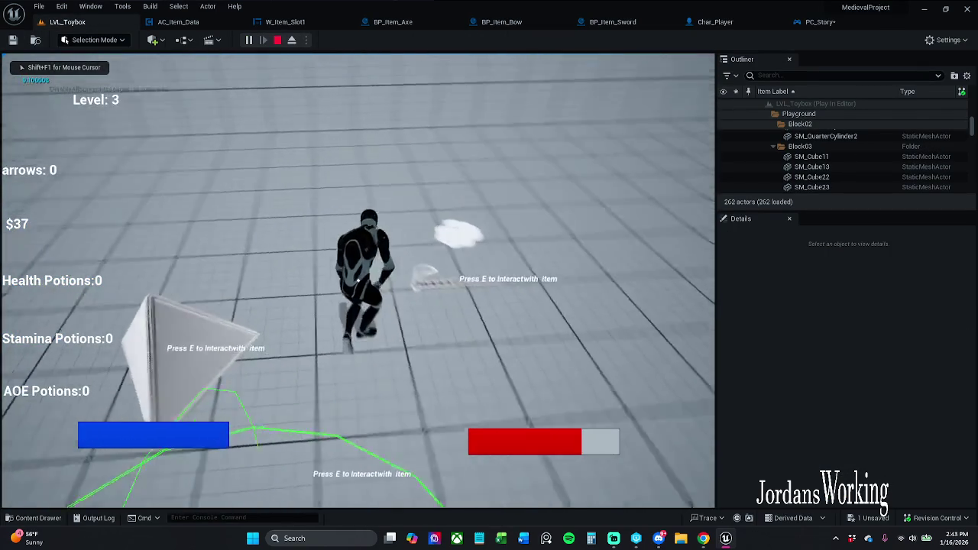
key(i)
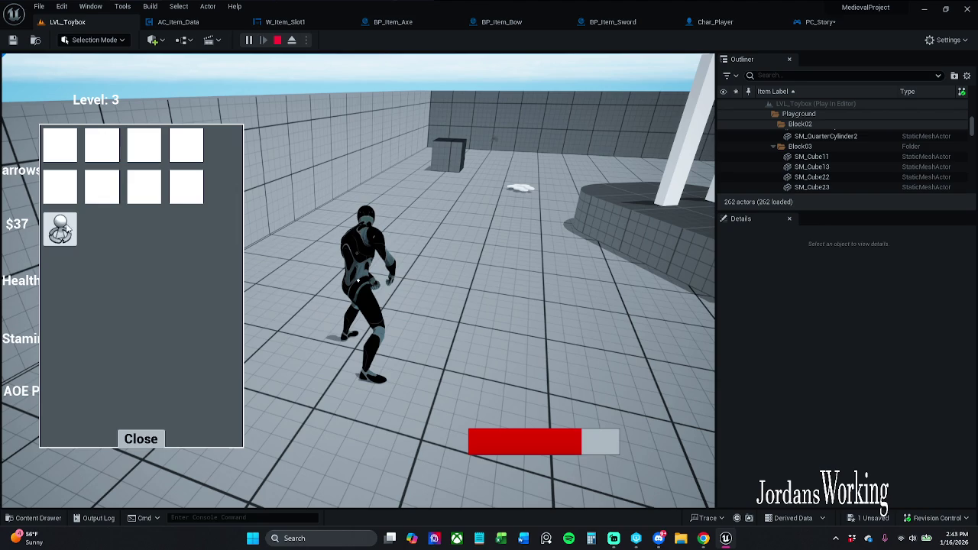
click(61, 229)
click(140, 439)
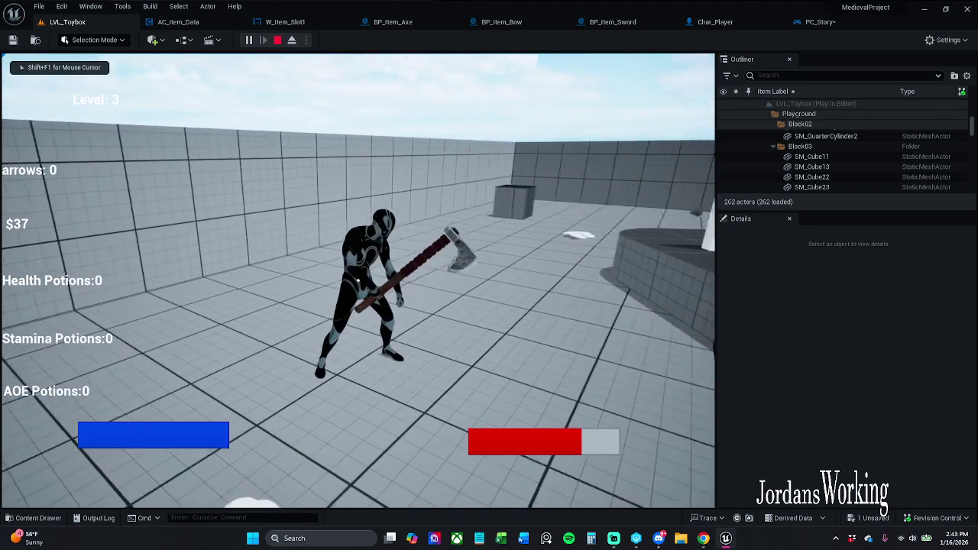
key(Escape)
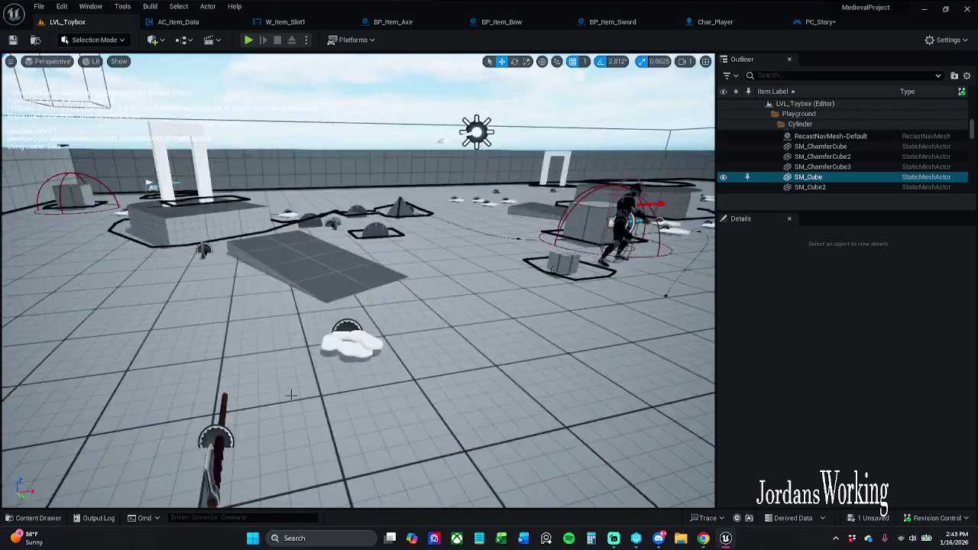
click(819, 21)
Step: Delete the Remove Item 1 node and wire SET straight into Weapon Dropped
click(571, 201)
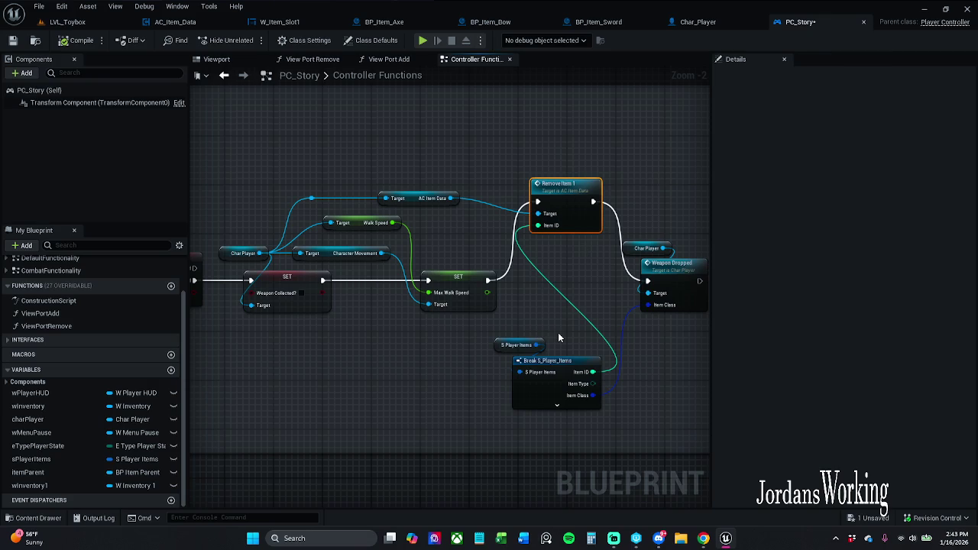
key(Delete)
mouse_move(646, 280)
mouse_down()
mouse_move(510, 289)
mouse_move(488, 281)
mouse_up()
Step: Rearrange the Weapon Dropped and Break S_Player_Items nodes, then save PC_Story
mouse_move(510, 220)
mouse_down()
mouse_move(641, 361)
mouse_move(648, 406)
mouse_up()
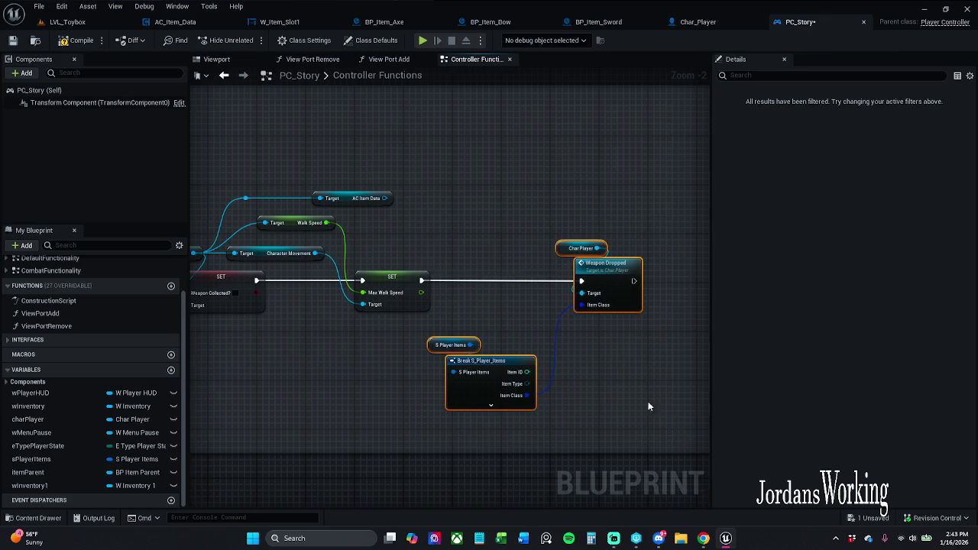
mouse_move(604, 270)
mouse_down()
mouse_move(539, 265)
mouse_move(588, 283)
mouse_move(692, 273)
mouse_move(545, 272)
mouse_move(868, 273)
mouse_up()
click(539, 265)
mouse_move(368, 265)
mouse_down()
mouse_move(525, 269)
mouse_move(637, 298)
mouse_move(534, 299)
mouse_move(433, 246)
mouse_move(370, 233)
mouse_up()
click(648, 304)
mouse_move(234, 314)
mouse_down()
mouse_move(324, 317)
mouse_move(347, 284)
mouse_up()
mouse_move(317, 327)
mouse_down()
mouse_move(283, 338)
mouse_move(288, 324)
mouse_up()
click(396, 289)
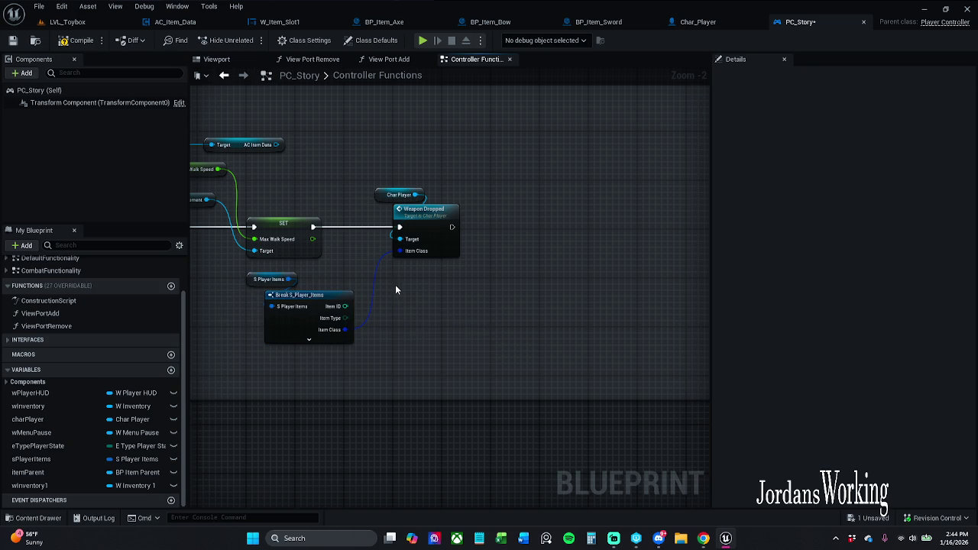
click(13, 42)
Step: Review AC_Item_Data's Remove Item 1 graph, then view BP_Item_Axe
click(175, 22)
drag(209, 116, 359, 124)
scroll(371, 129, down, 2)
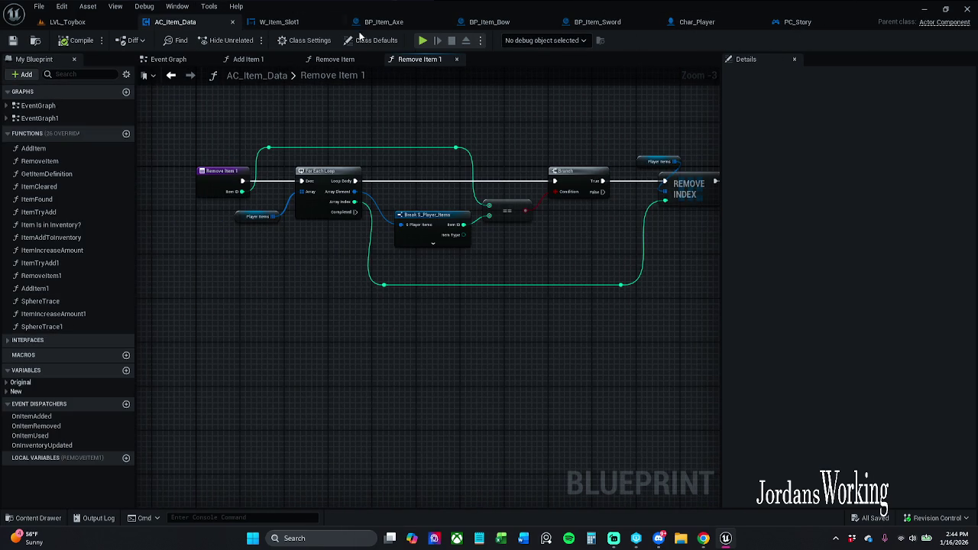
click(429, 23)
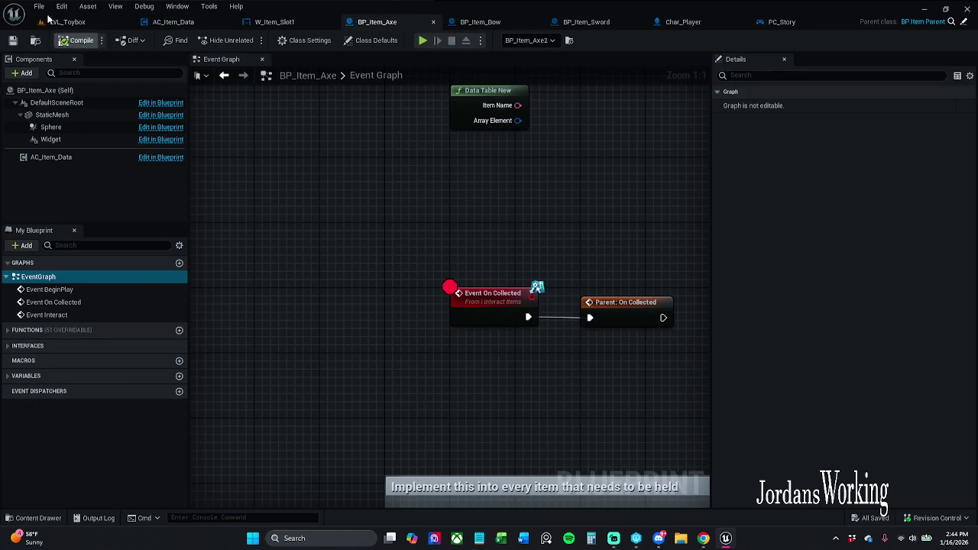
Step: Browse to _MyContent > Actors > _Inventory and briefly open BP_Item_Arrow
click(38, 518)
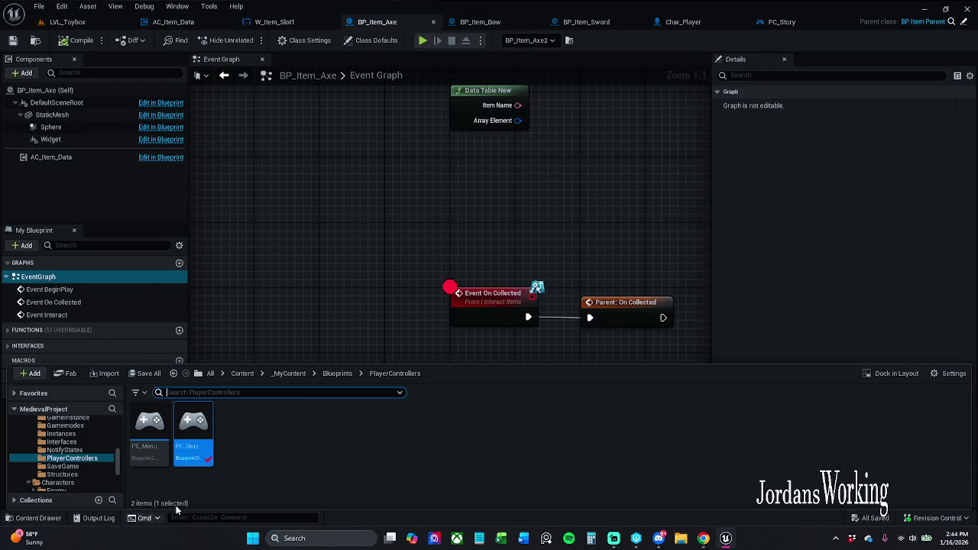
click(291, 374)
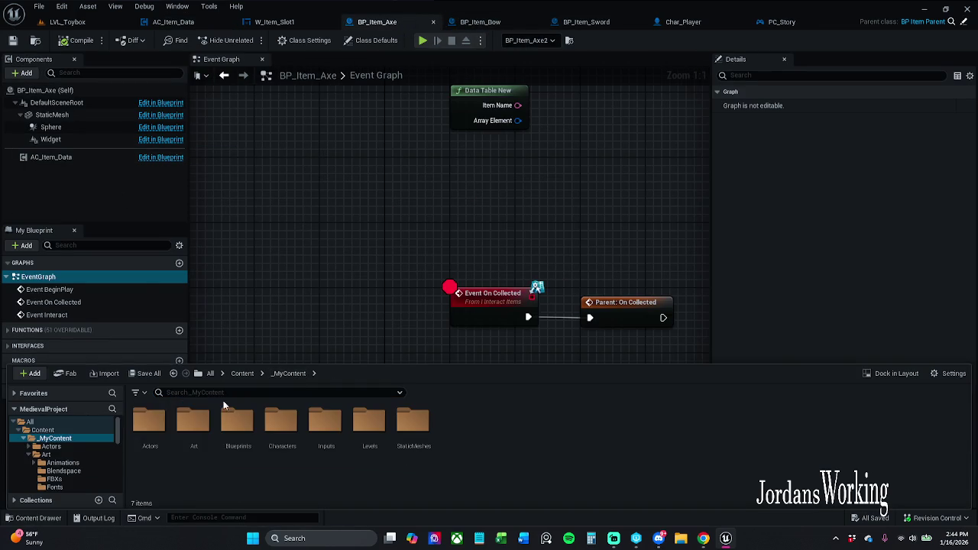
double_click(149, 425)
click(163, 435)
double_click(164, 437)
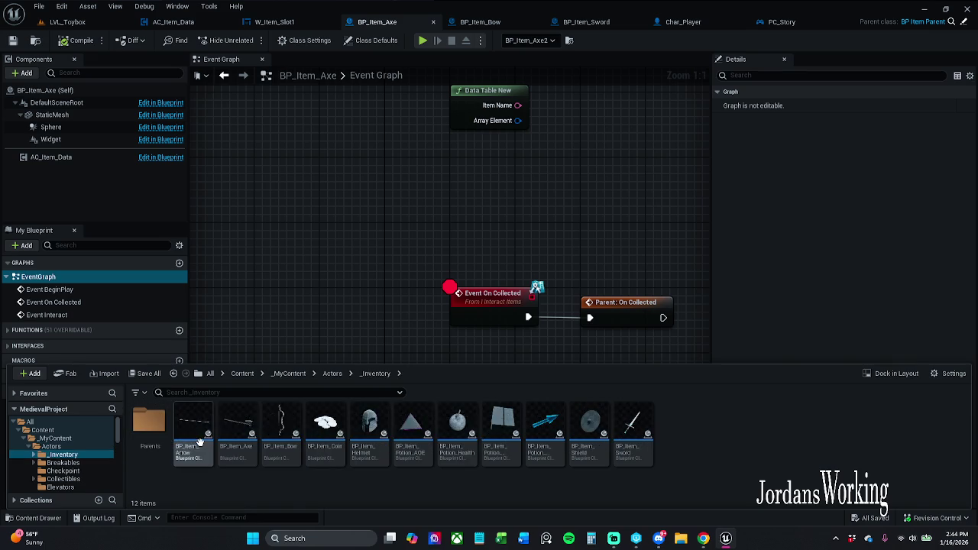
double_click(193, 427)
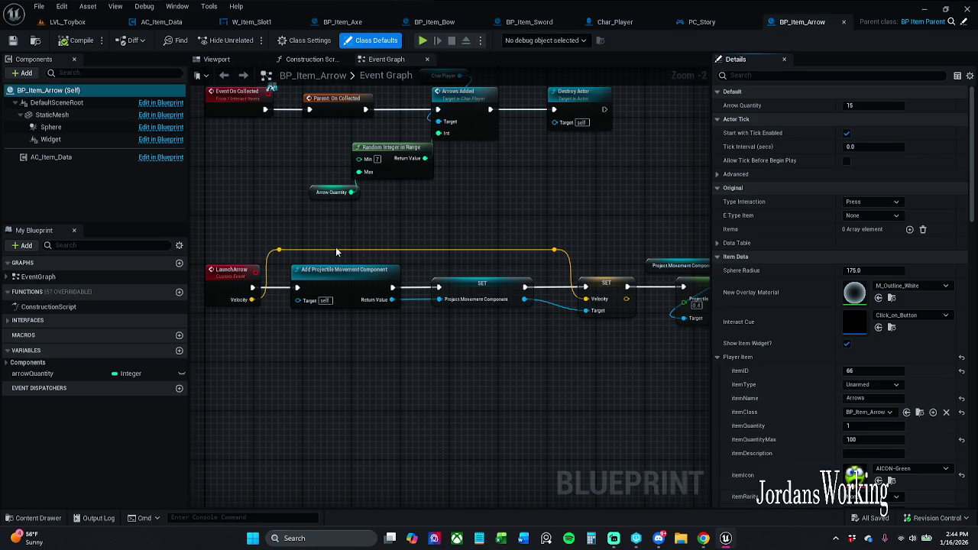
click(844, 22)
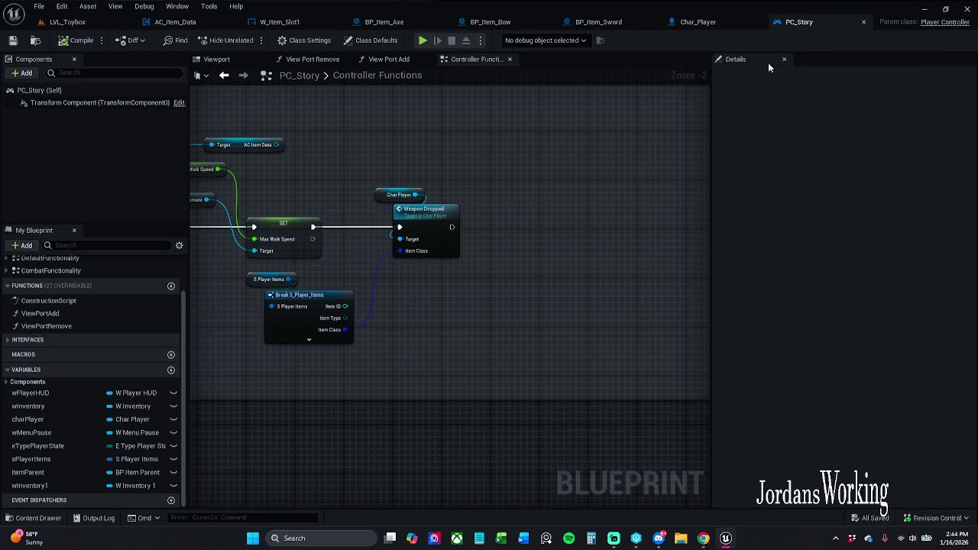
drag(367, 189, 500, 211)
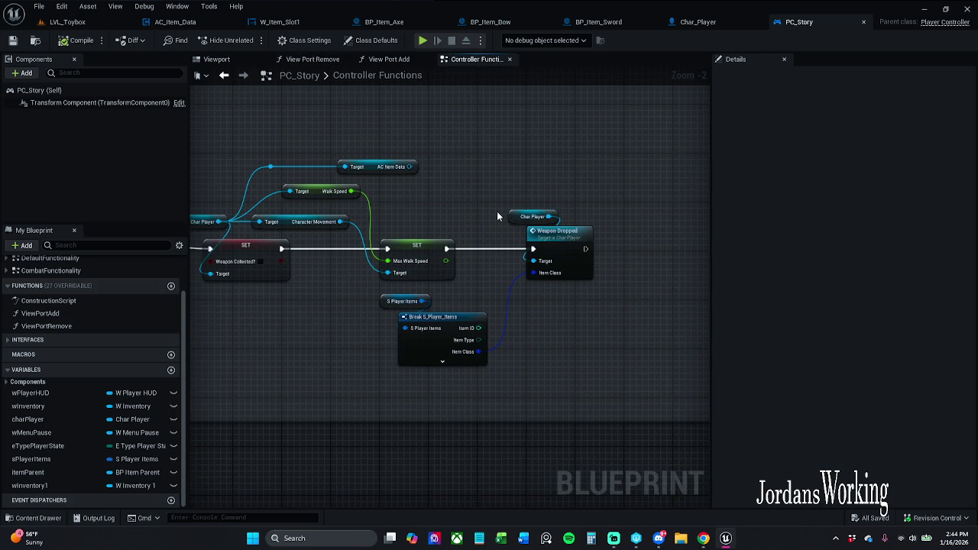
Step: Open the Char_Player blueprint's 3D character preview
click(54, 519)
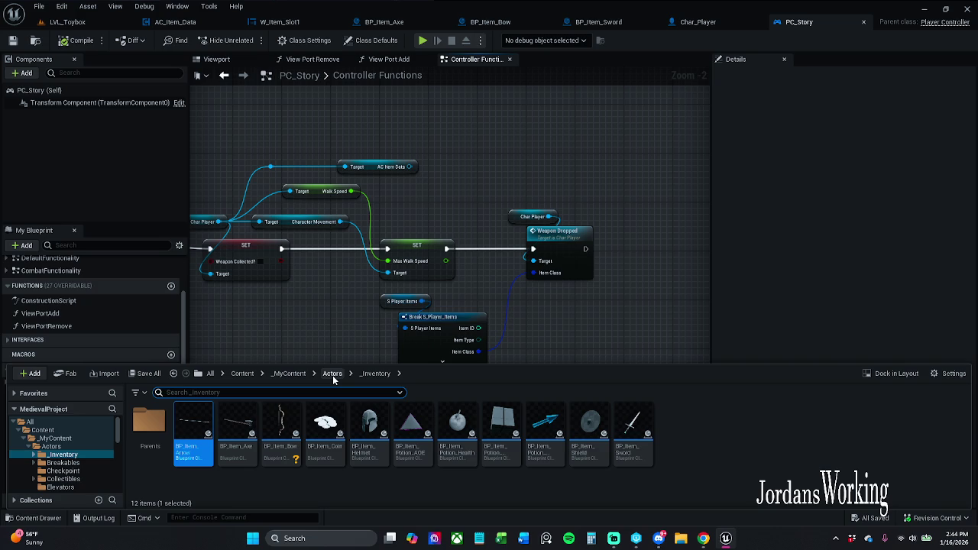
click(749, 21)
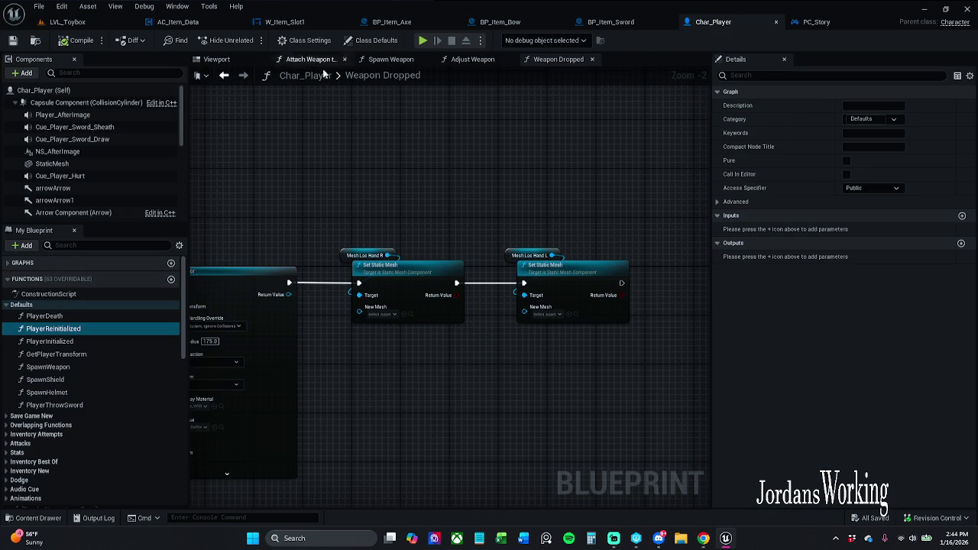
click(216, 59)
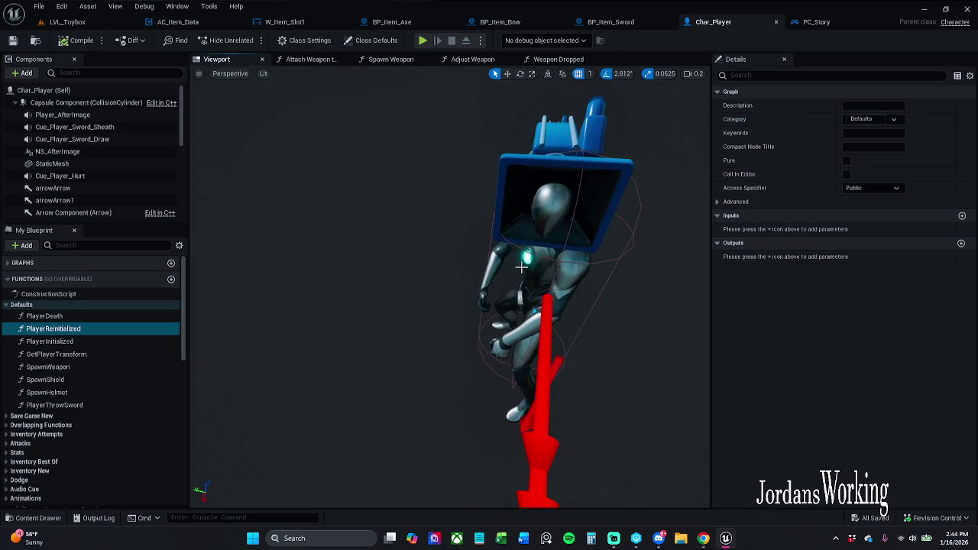
Step: Set Mesh_Loc_HandR's Static Mesh to SM_Apple, then select Mesh (CharacterMesh0)
click(521, 266)
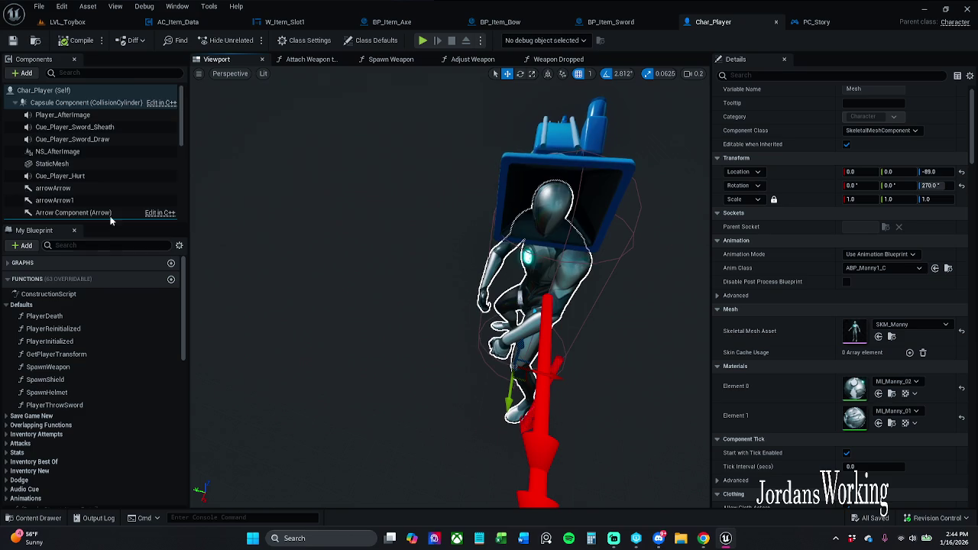
scroll(107, 206, down, 2)
scroll(106, 197, down, 2)
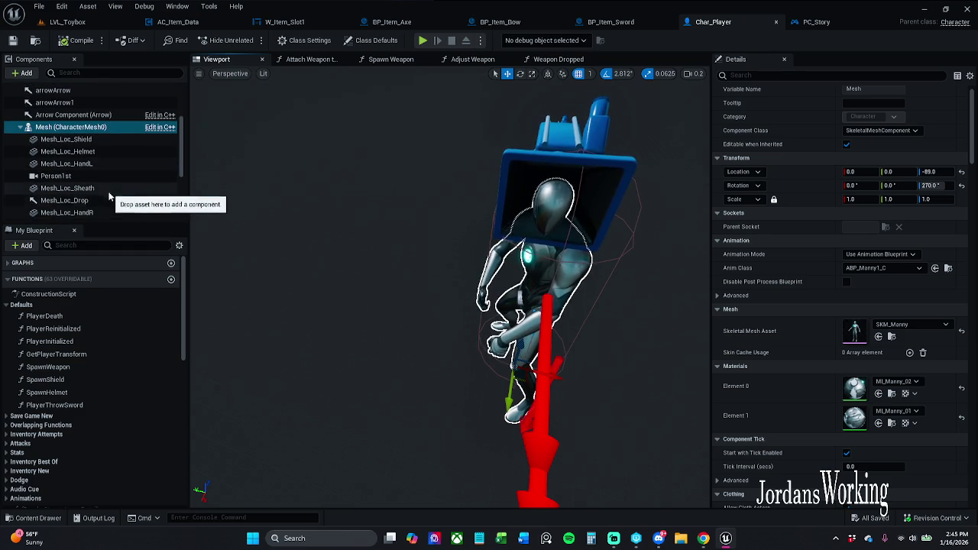
click(98, 213)
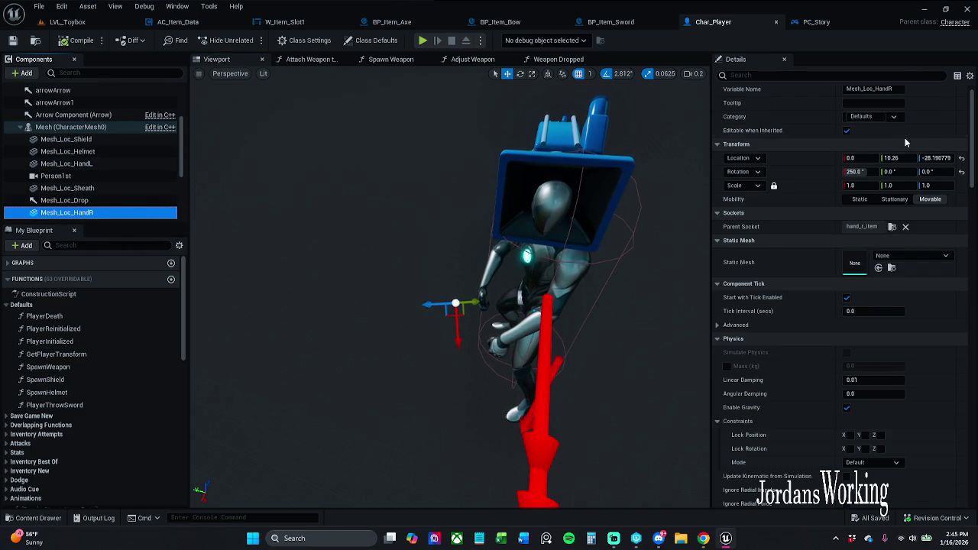
click(899, 258)
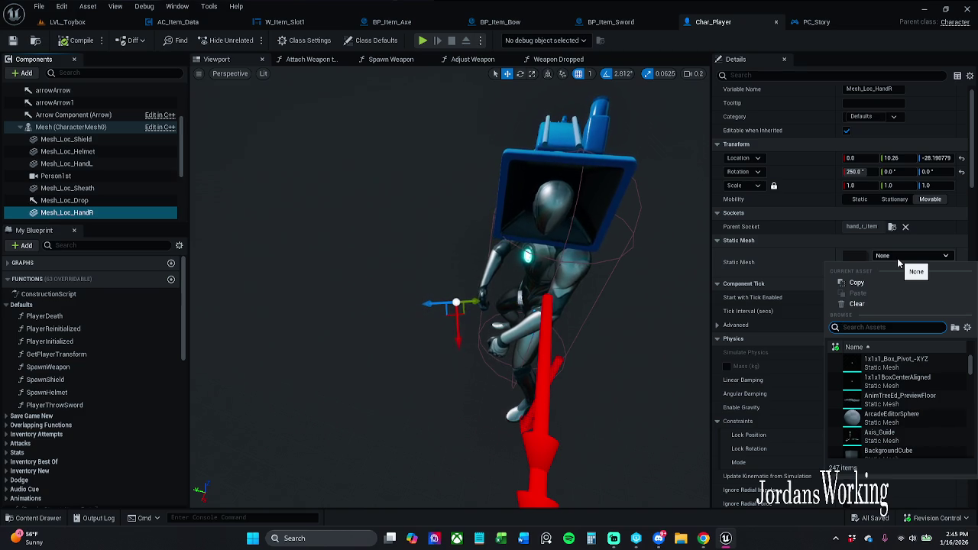
text(SM)
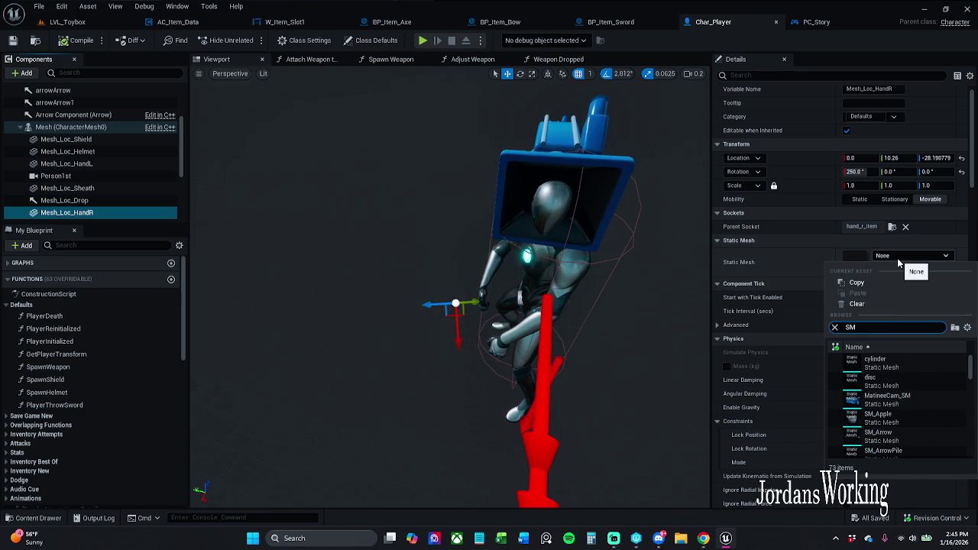
text( Apple)
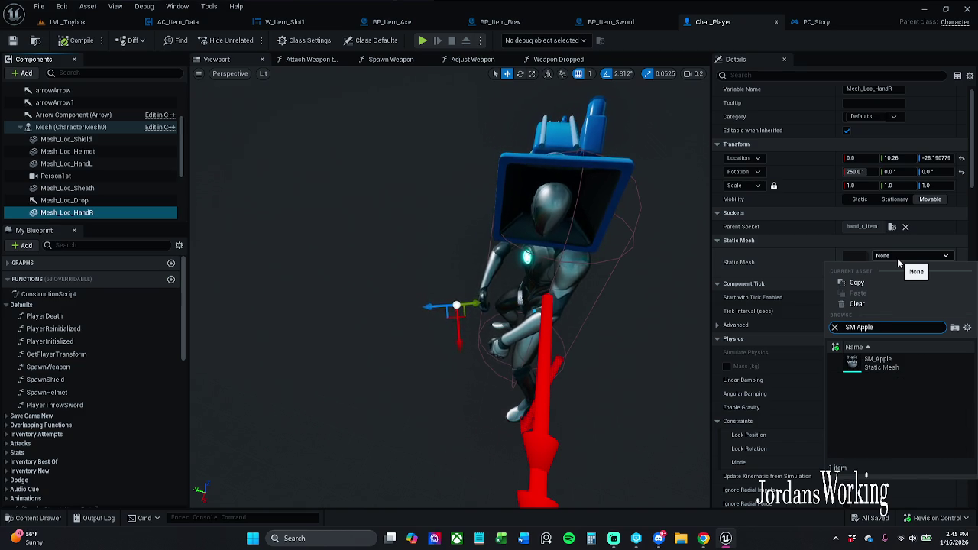
click(880, 363)
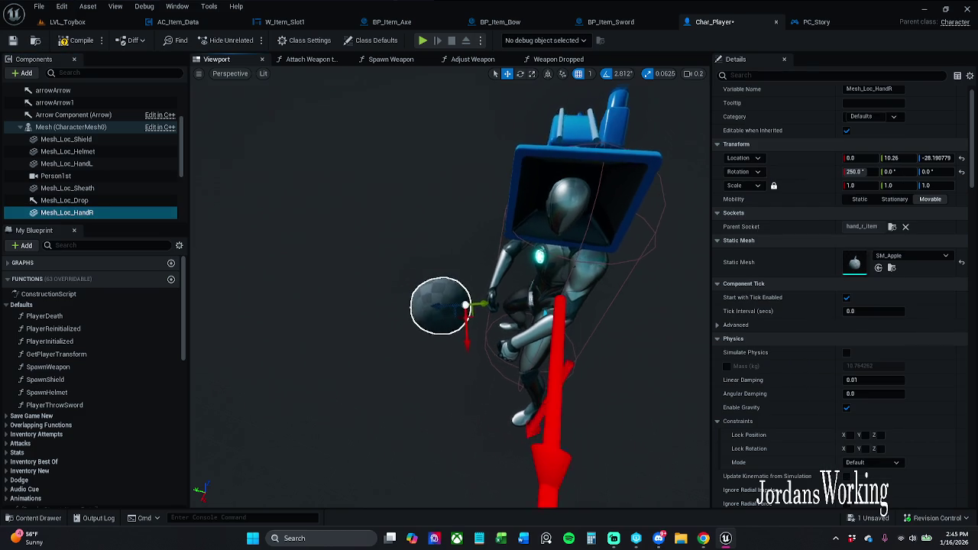
scroll(450, 286, up, 5)
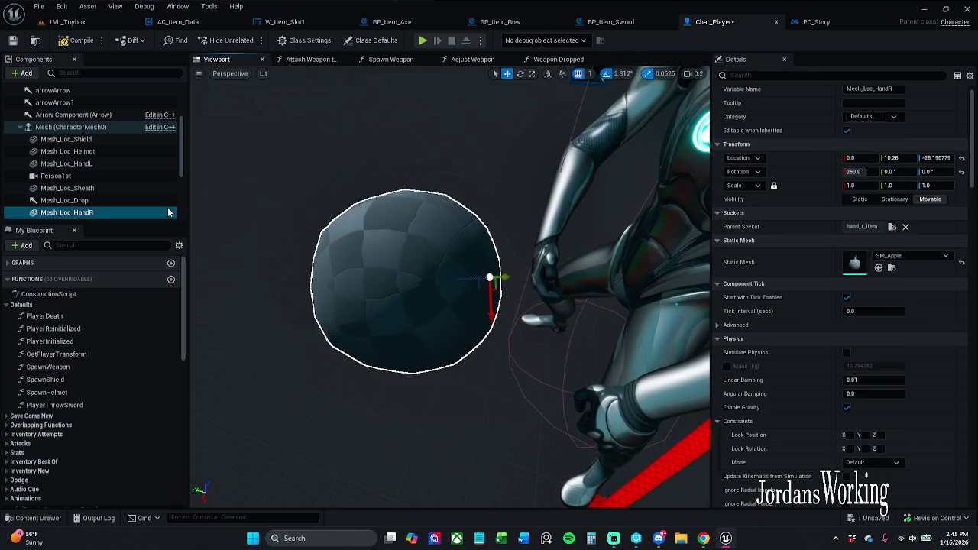
click(107, 127)
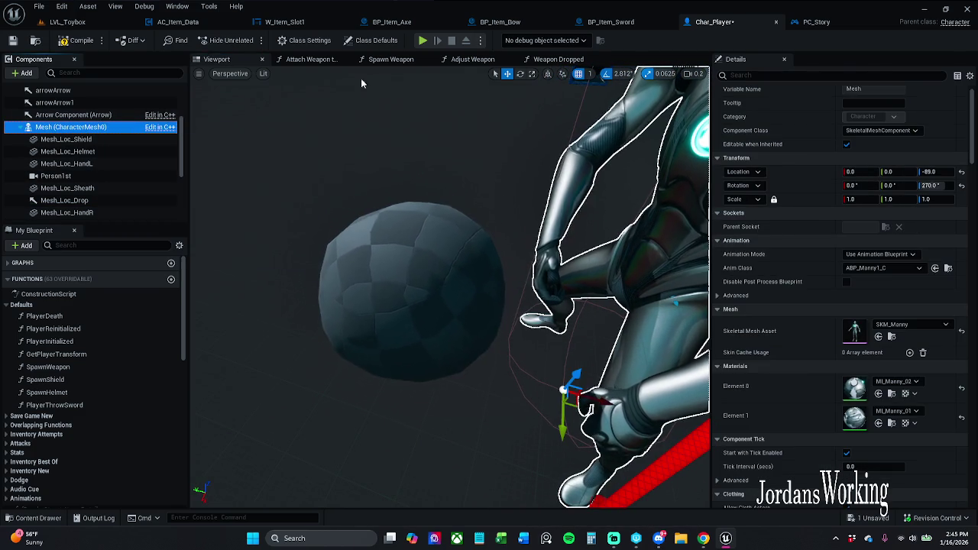
Step: Enable Pause Anims on the character mesh via a 'pause' property search
click(876, 74)
text(psa)
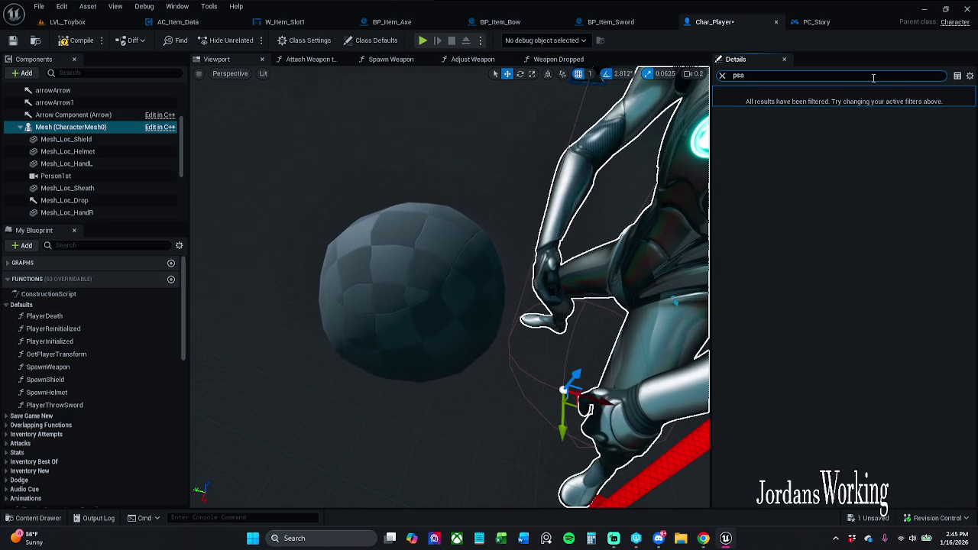
key(BackSpace)
key(BackSpace)
text(uas)
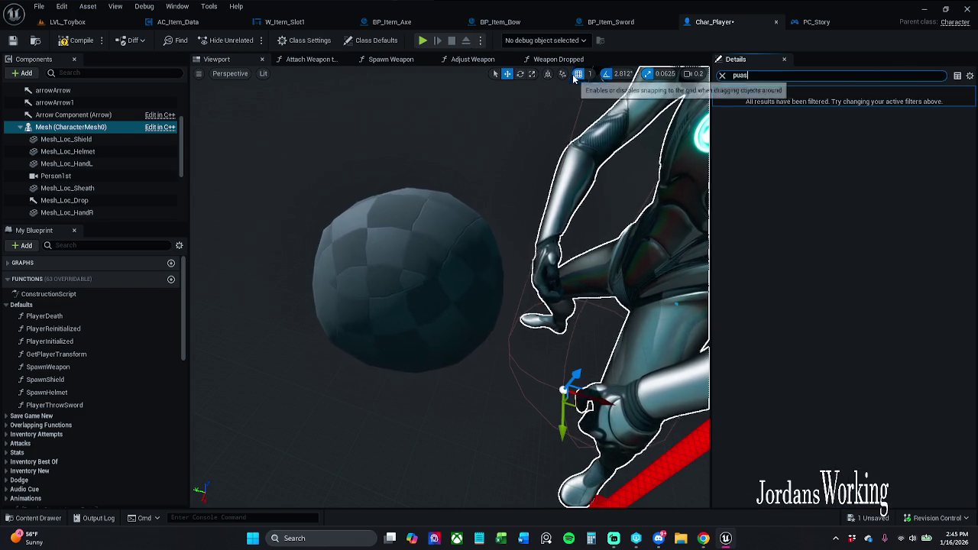
key(BackSpace)
key(BackSpace)
key(BackSpace)
text(ause)
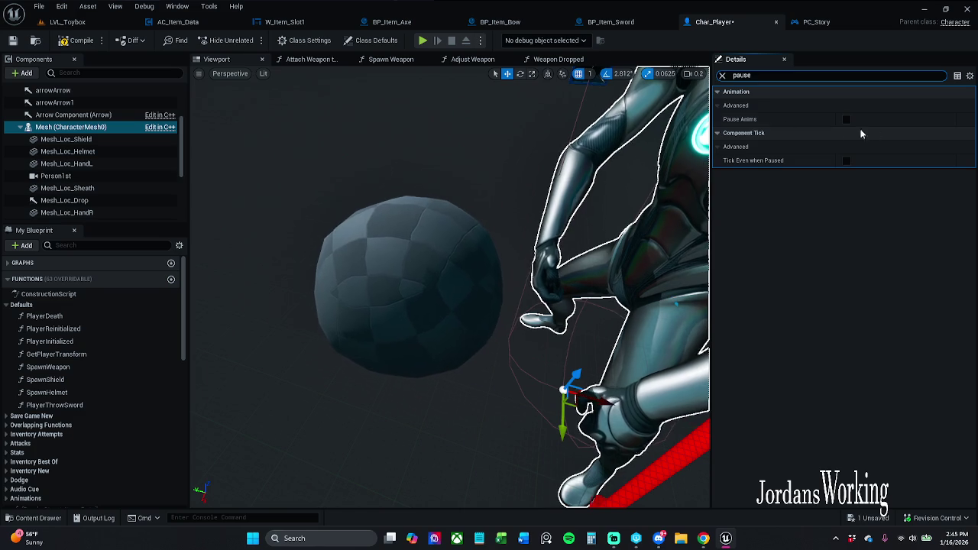
click(845, 119)
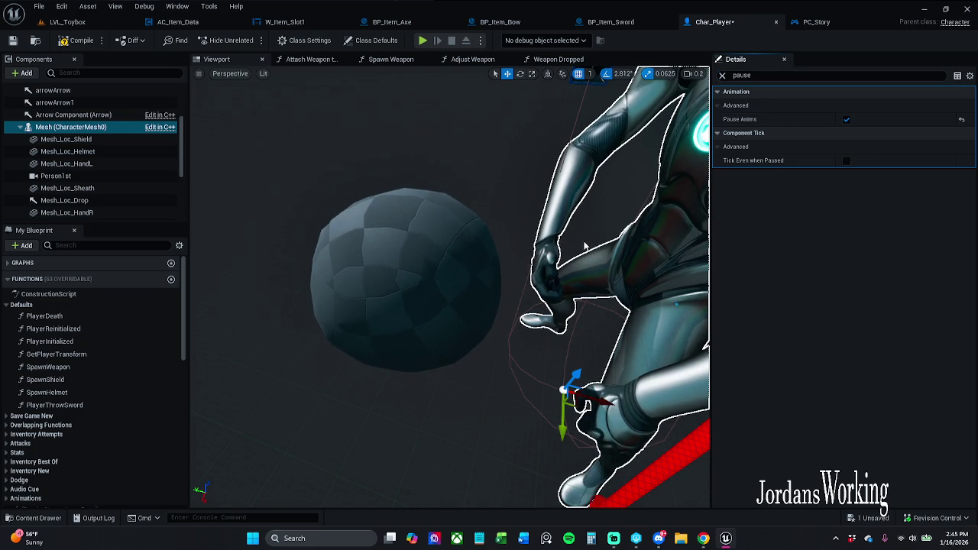
Step: Move the apple with the gizmo so it sits at the character's right hand
click(373, 298)
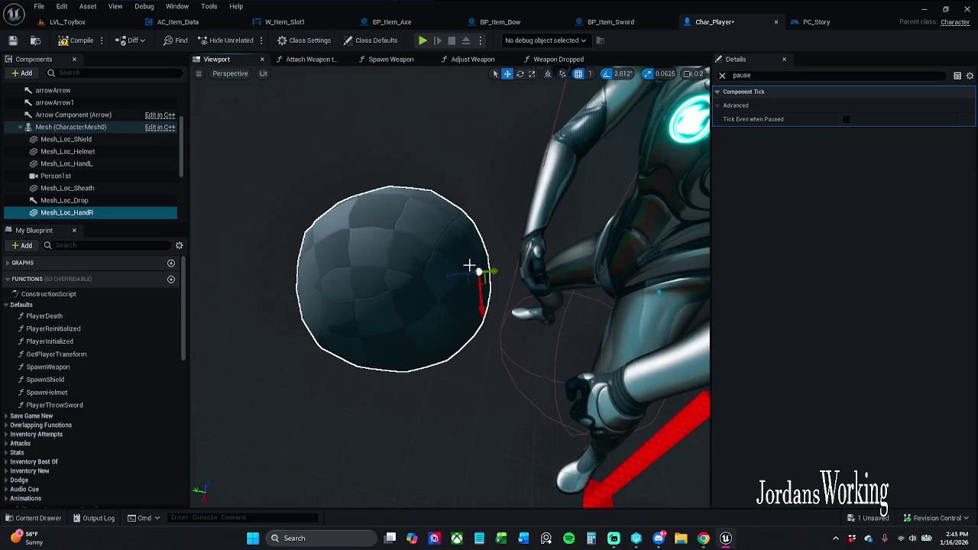
mouse_move(469, 281)
mouse_down()
mouse_move(558, 288)
mouse_move(626, 244)
mouse_up()
key(Escape)
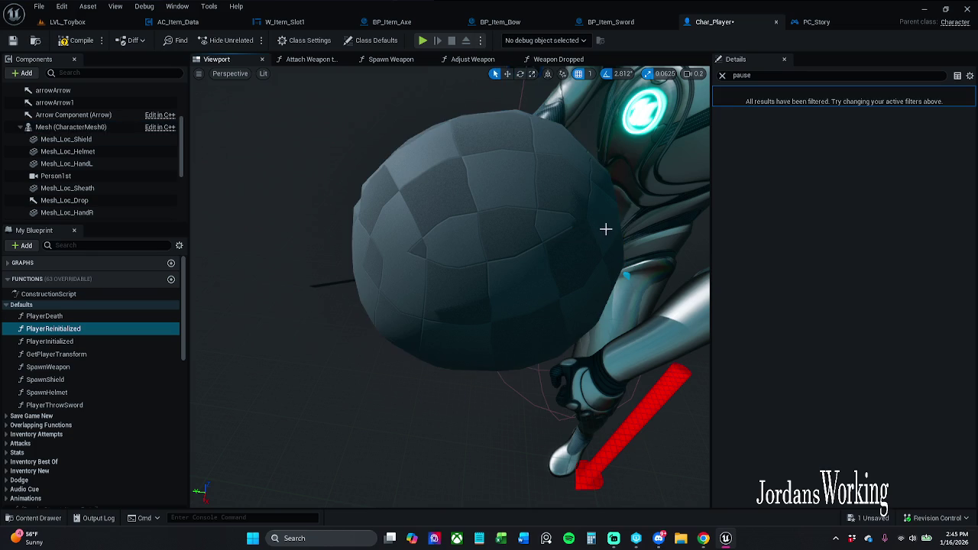
click(604, 239)
mouse_move(621, 252)
mouse_down()
mouse_move(607, 354)
mouse_move(524, 295)
mouse_move(428, 275)
mouse_move(631, 312)
mouse_up()
click(456, 282)
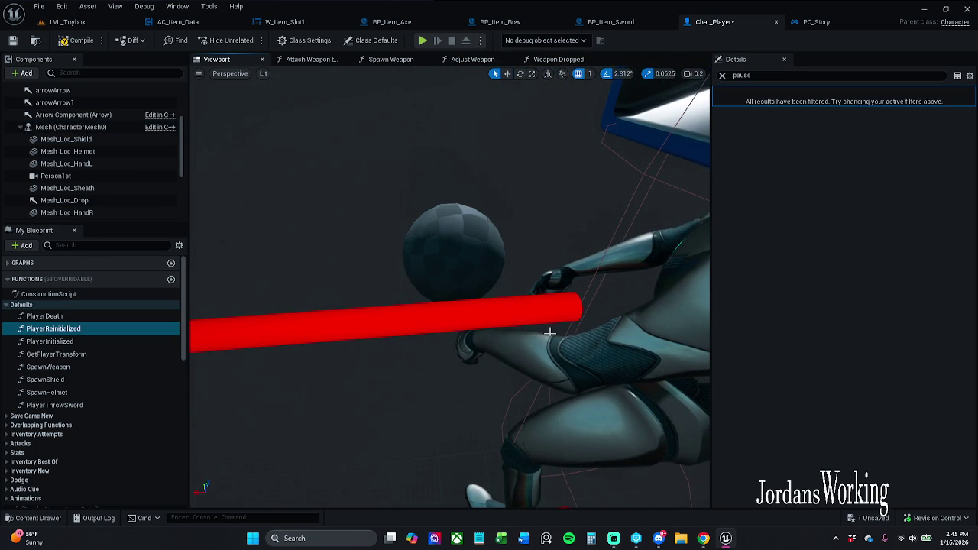
click(467, 257)
drag(466, 257, 580, 298)
click(644, 315)
mouse_move(644, 315)
mouse_down()
mouse_move(631, 404)
mouse_move(596, 344)
mouse_move(504, 236)
mouse_up()
click(505, 235)
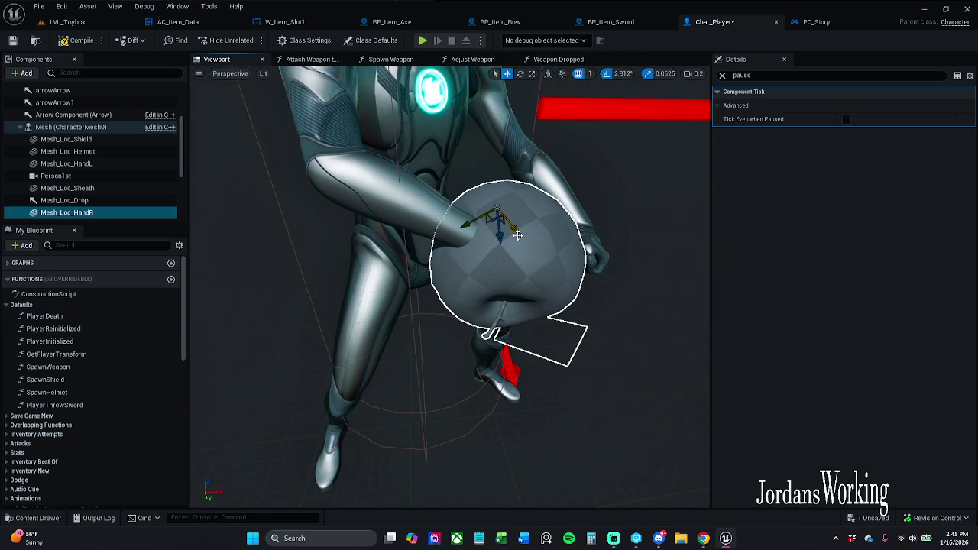
Step: Clear the property search, compile Char_Player, and return to LVL_Toybox
click(721, 75)
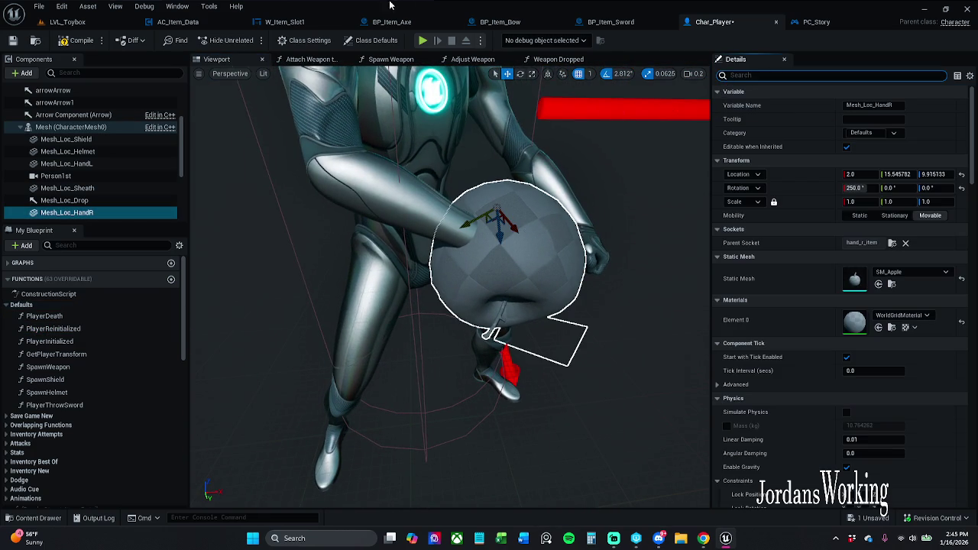
click(88, 32)
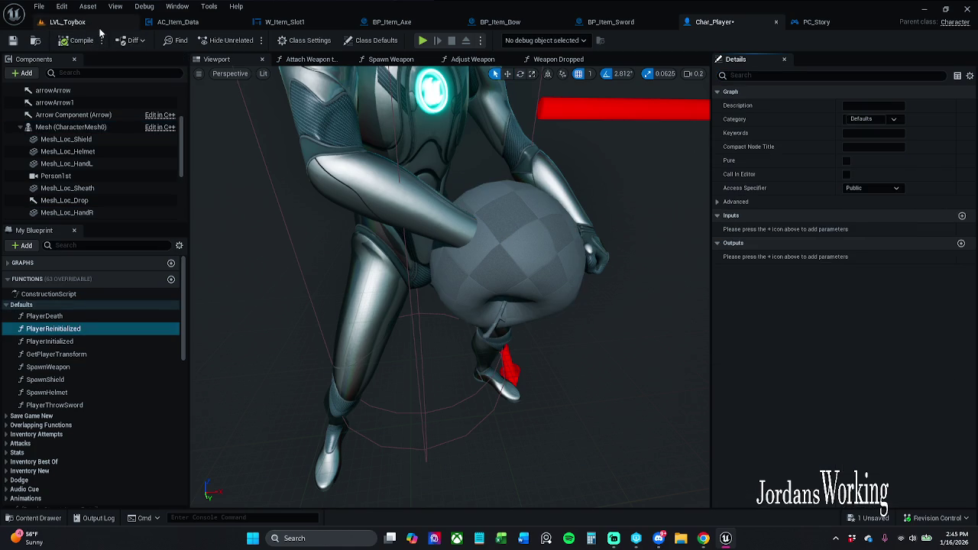
click(67, 21)
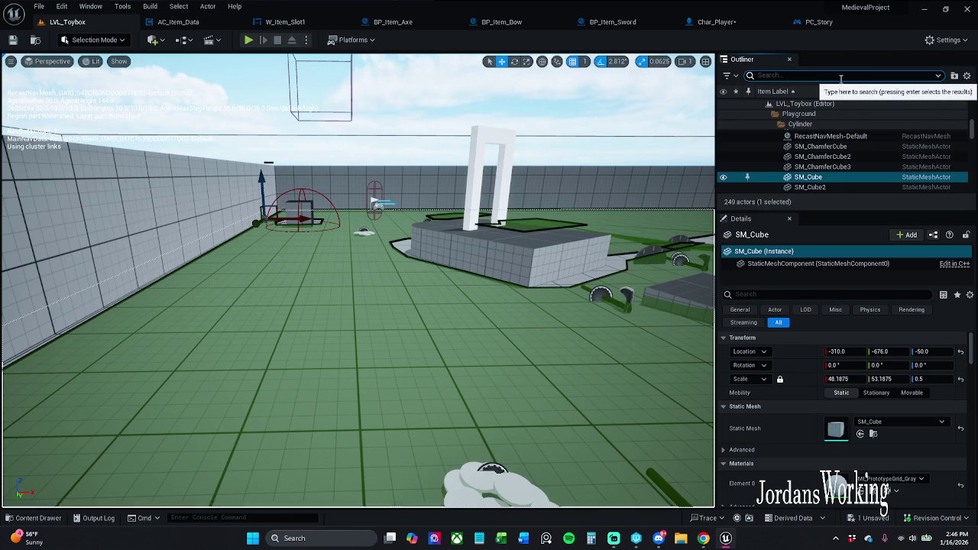
Step: Find 'hea' in the Outliner, check BP_Item_Potion_Health's SM_Apple StaticMesh, return to LVL_Toybox
text(hea)
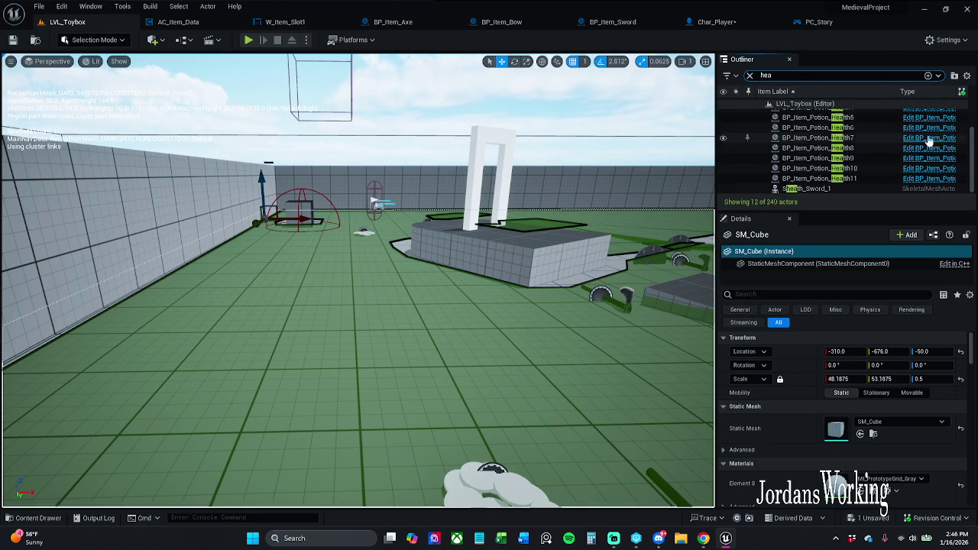
click(929, 128)
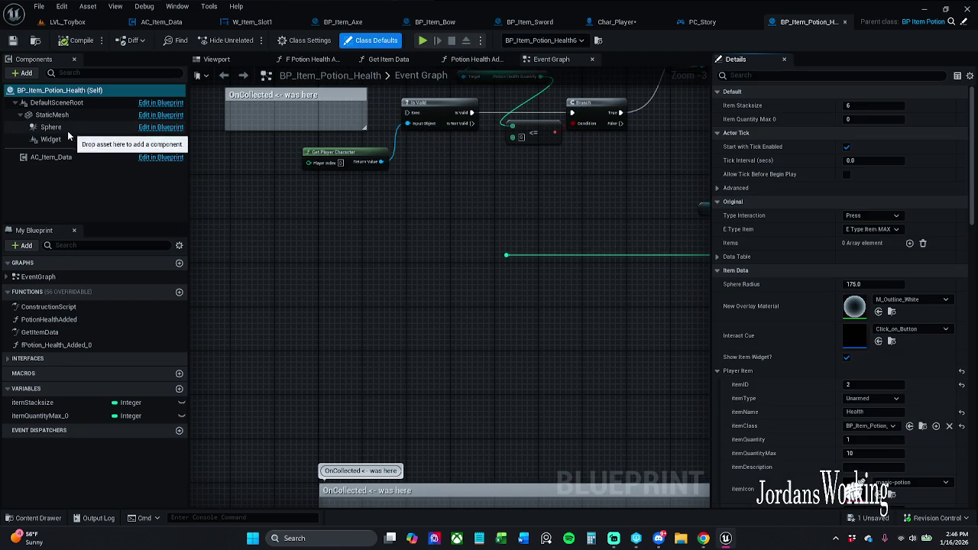
click(52, 115)
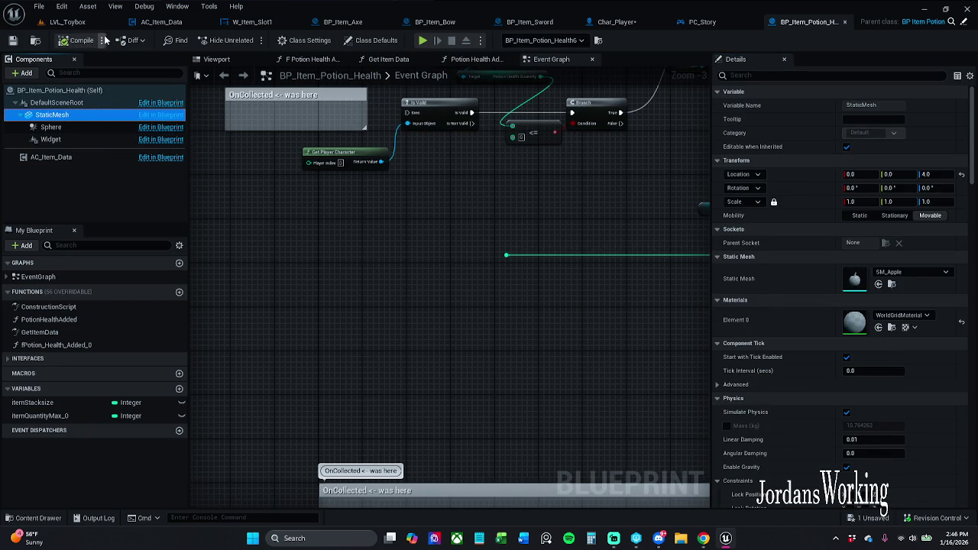
click(59, 22)
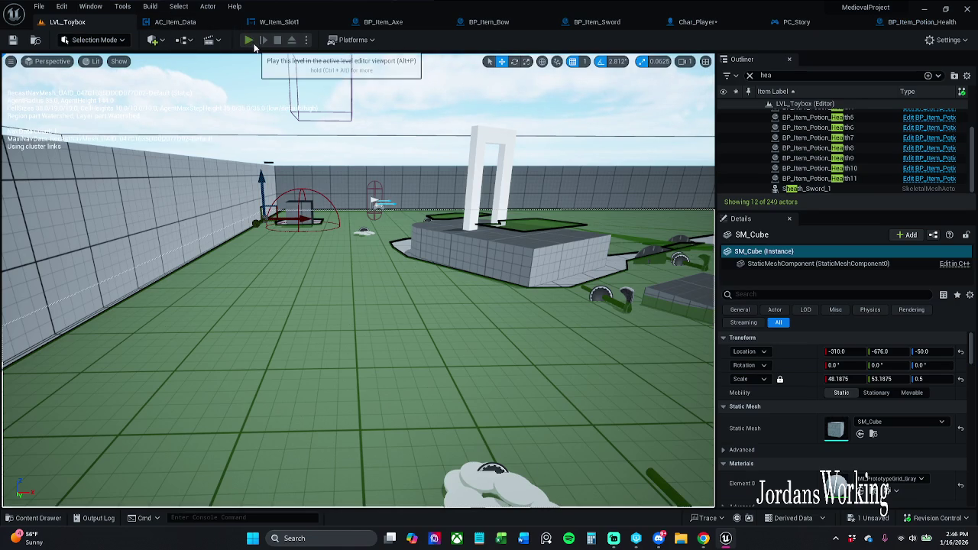
click(249, 41)
key(w)
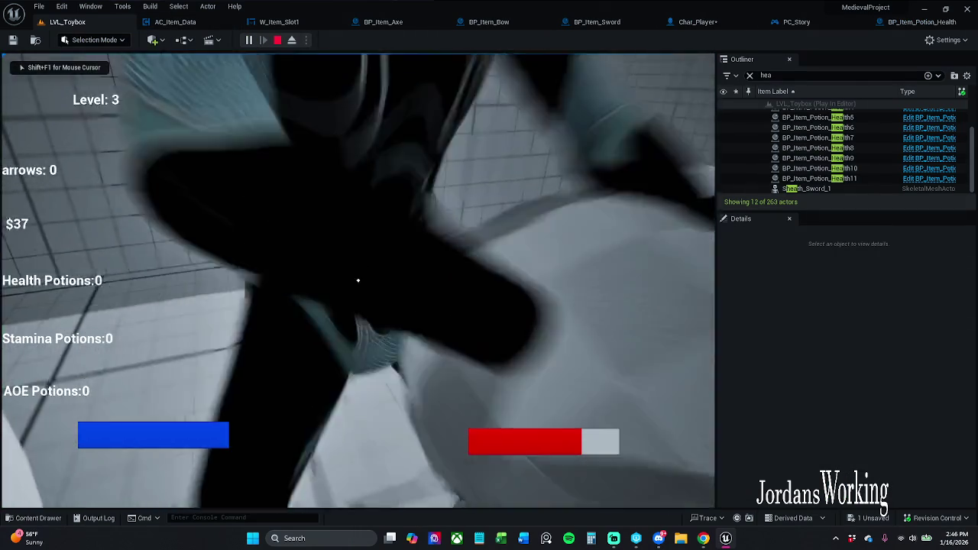
key(w)
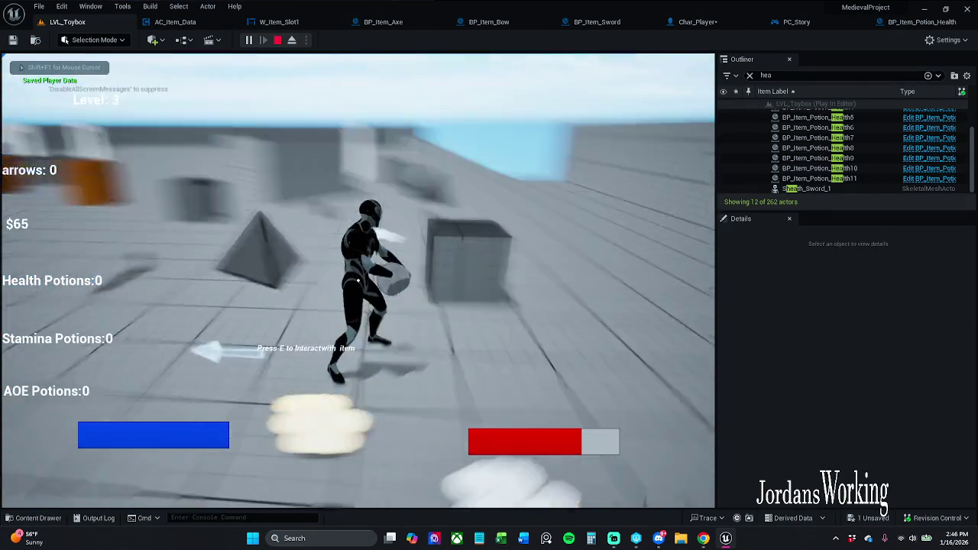
key(w)
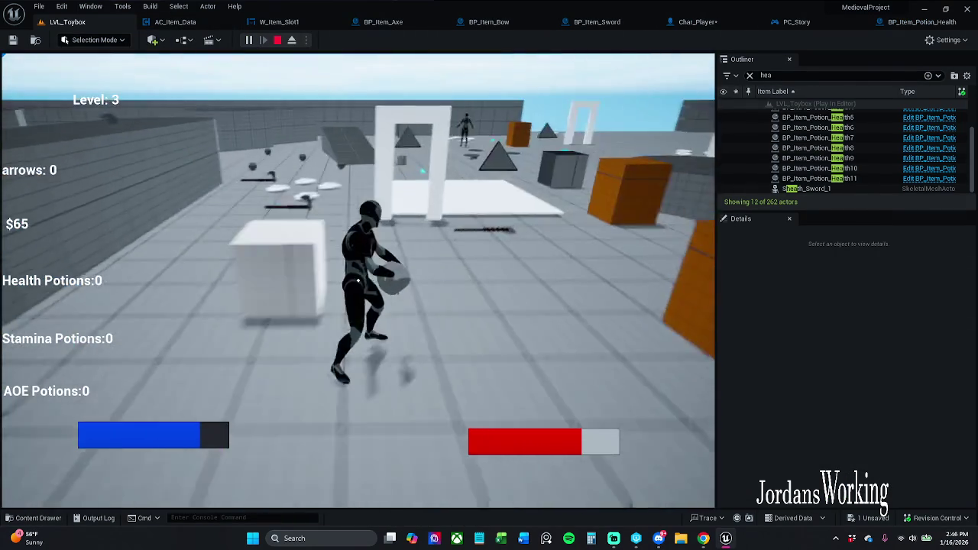
key(w)
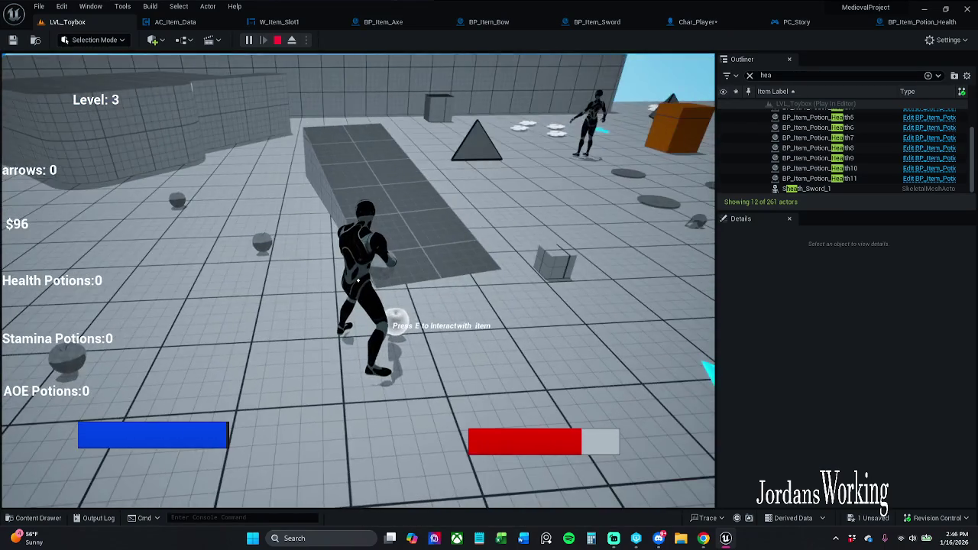
key(Escape)
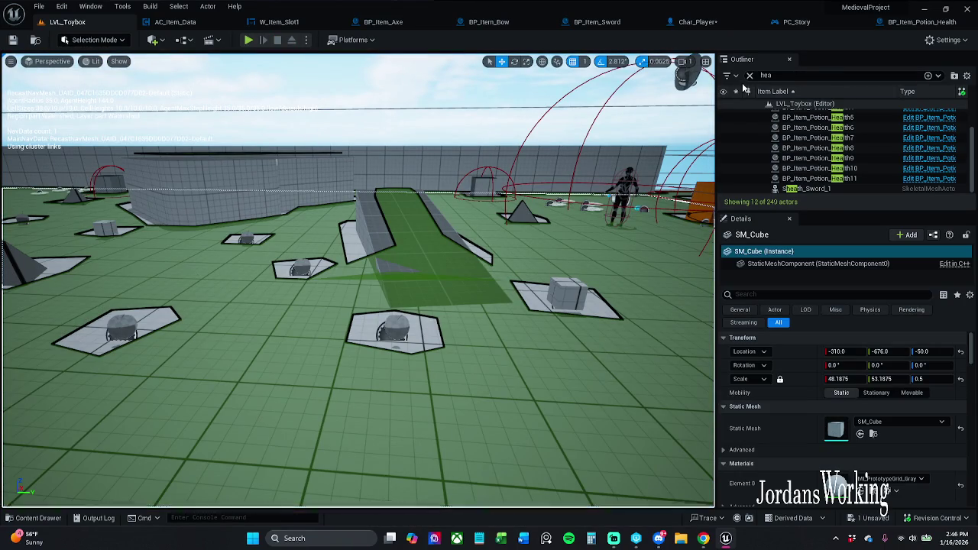
click(750, 75)
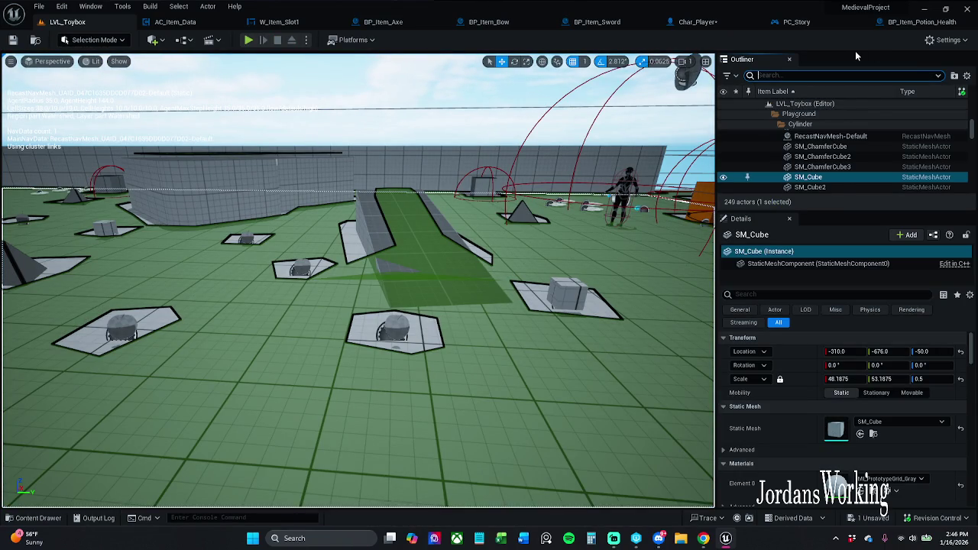
Step: Close the health potion blueprint and select the health potion in the LVL_Toybox level
click(921, 22)
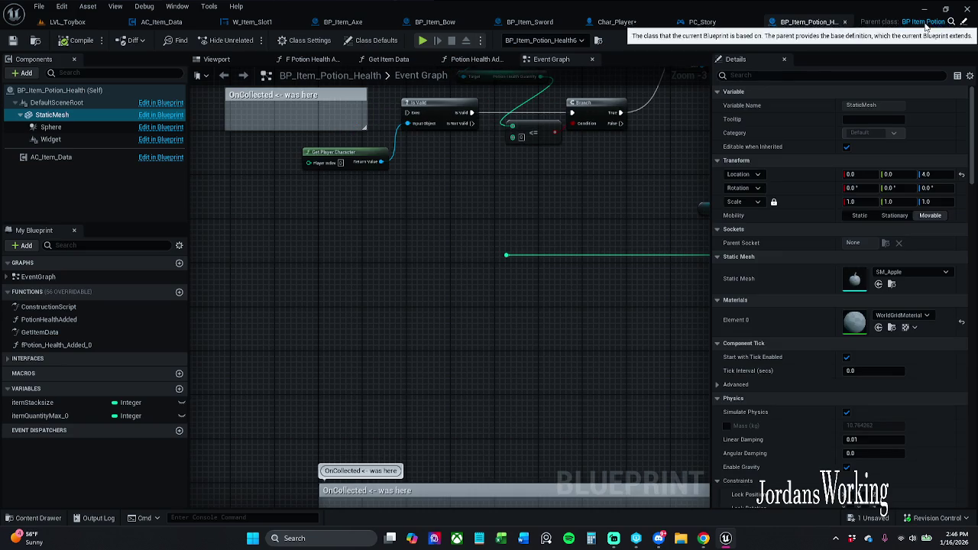
click(844, 22)
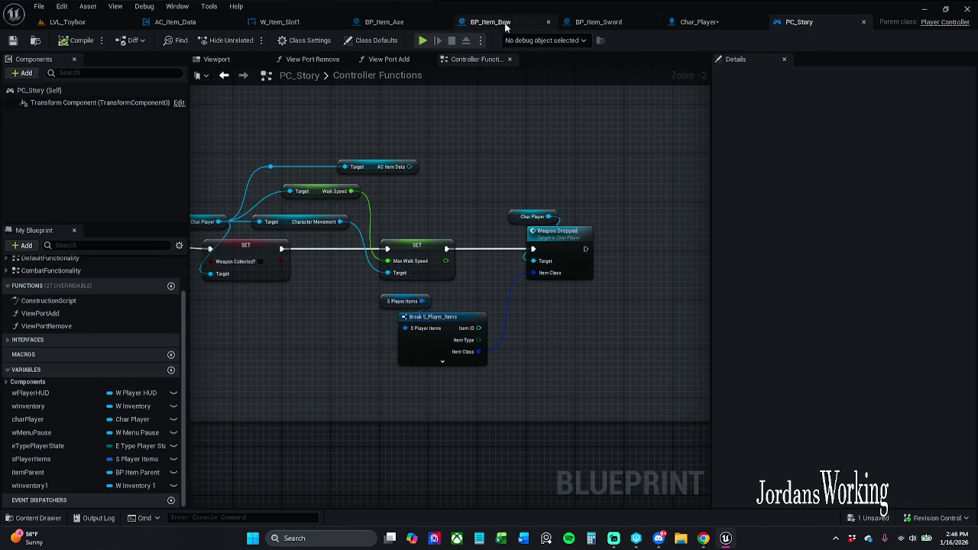
click(67, 21)
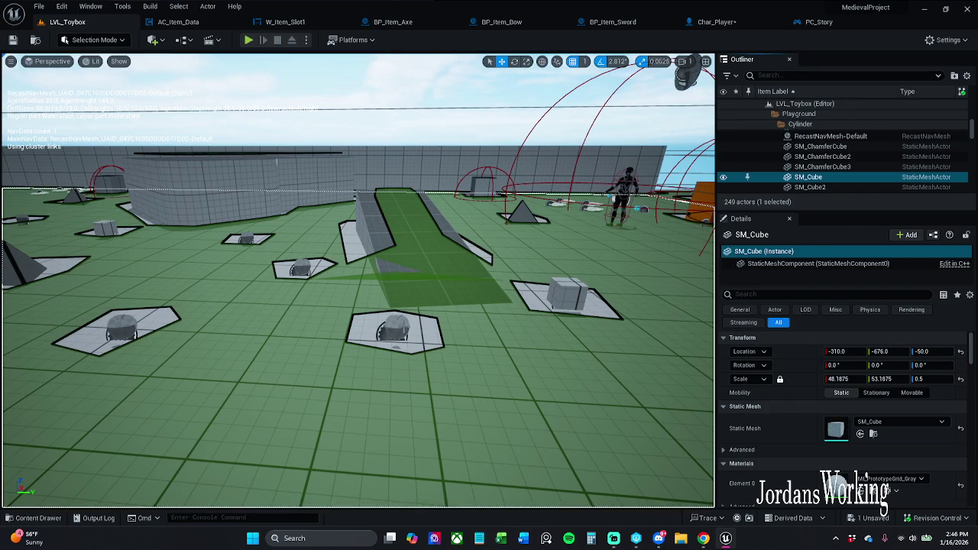
click(403, 328)
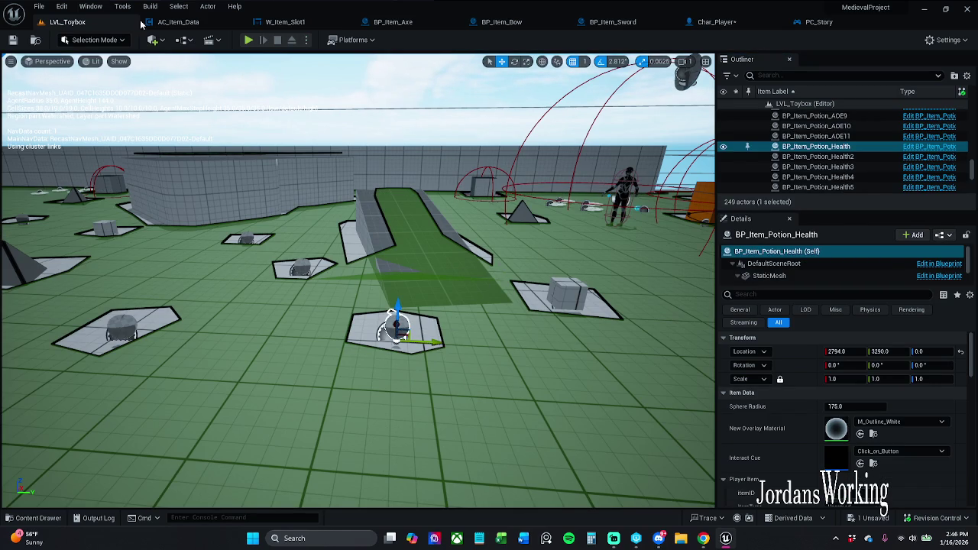
Step: Switch the editor to Modeling Mode and show the XForm transform tools
click(115, 42)
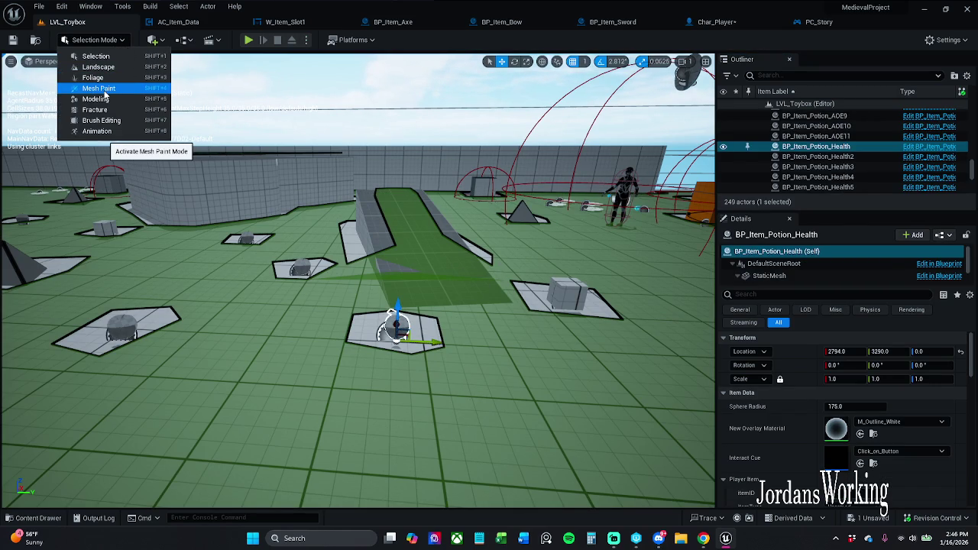
click(107, 40)
click(94, 40)
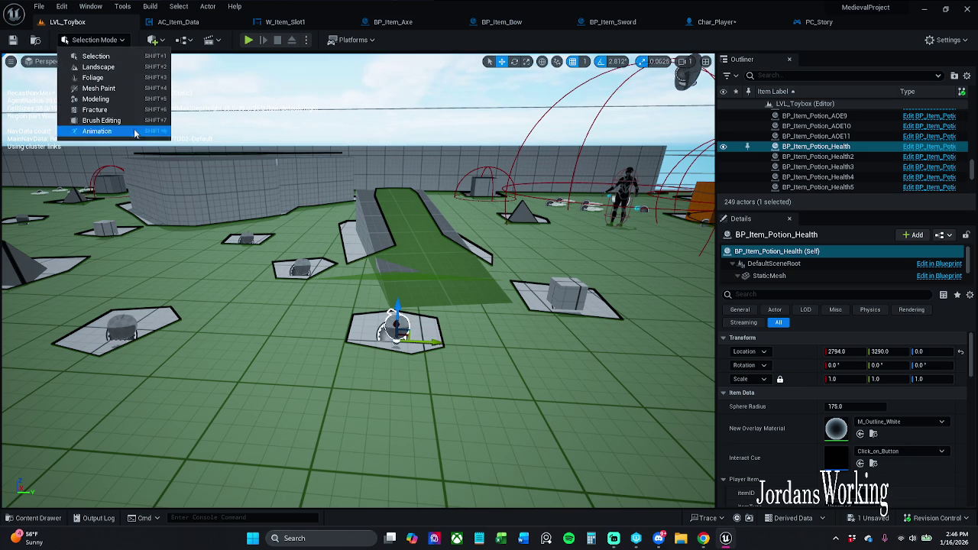
click(109, 104)
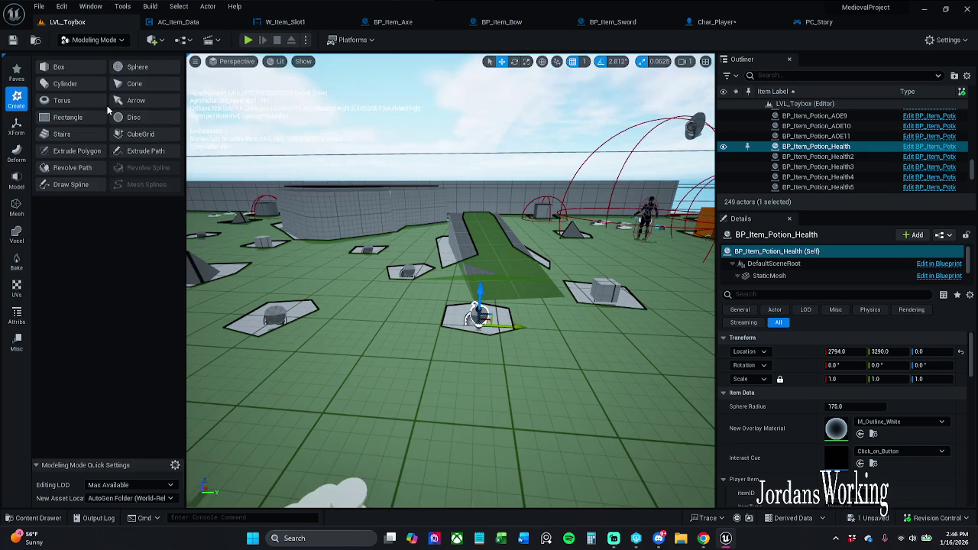
click(23, 131)
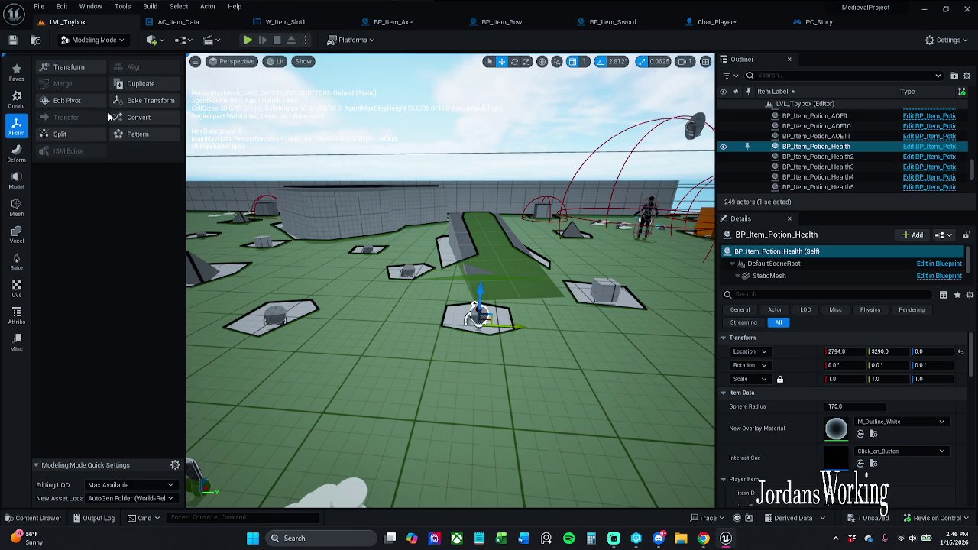
Step: Scale the health potion uniformly to 0.65 with the Transform tool and complete it
click(90, 66)
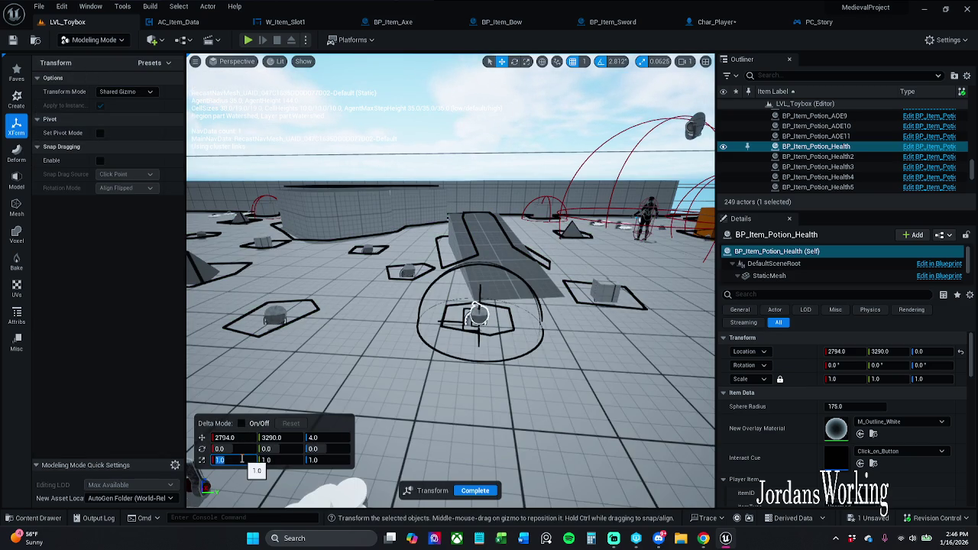
text(.65)
key(Return)
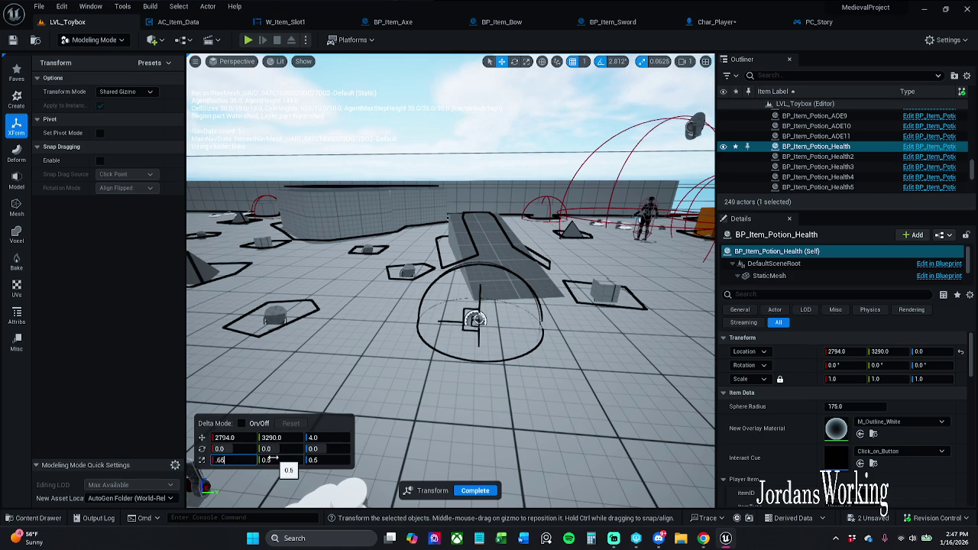
key(Return)
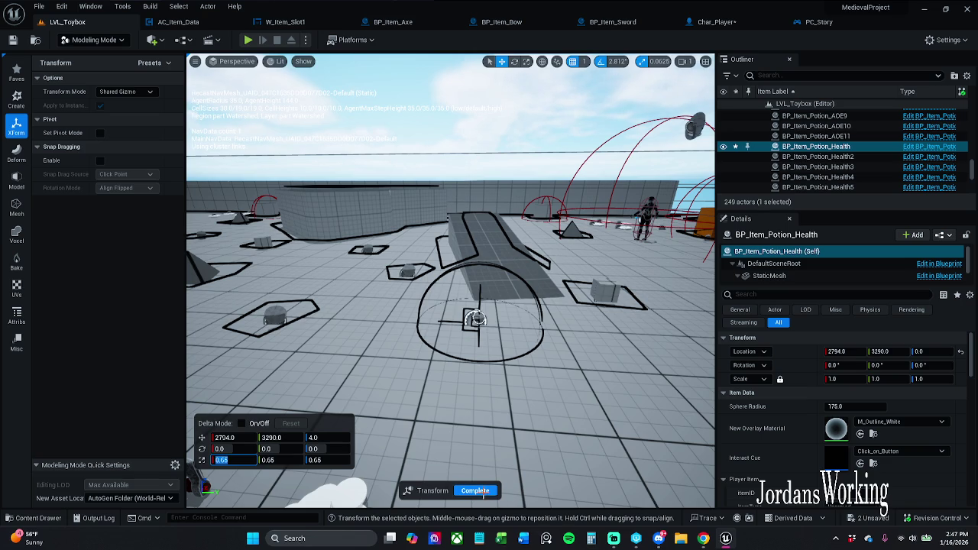
click(476, 490)
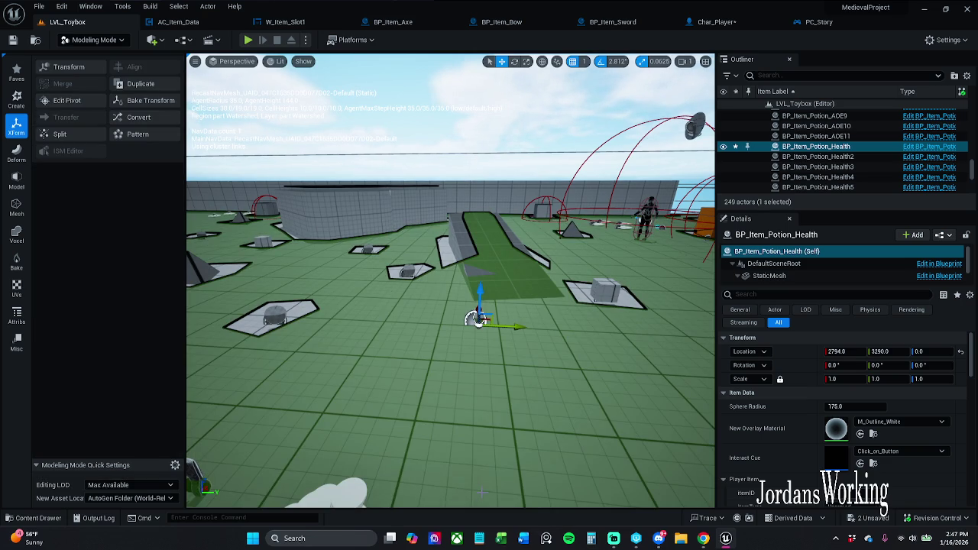
Step: Bake the 0.65 scale into the potion mesh with Bake Transform
click(151, 103)
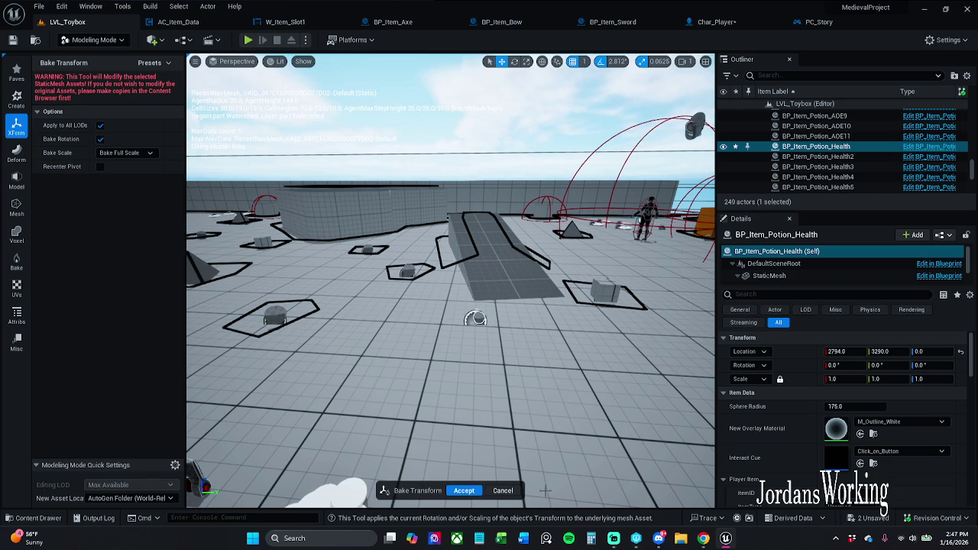
click(461, 490)
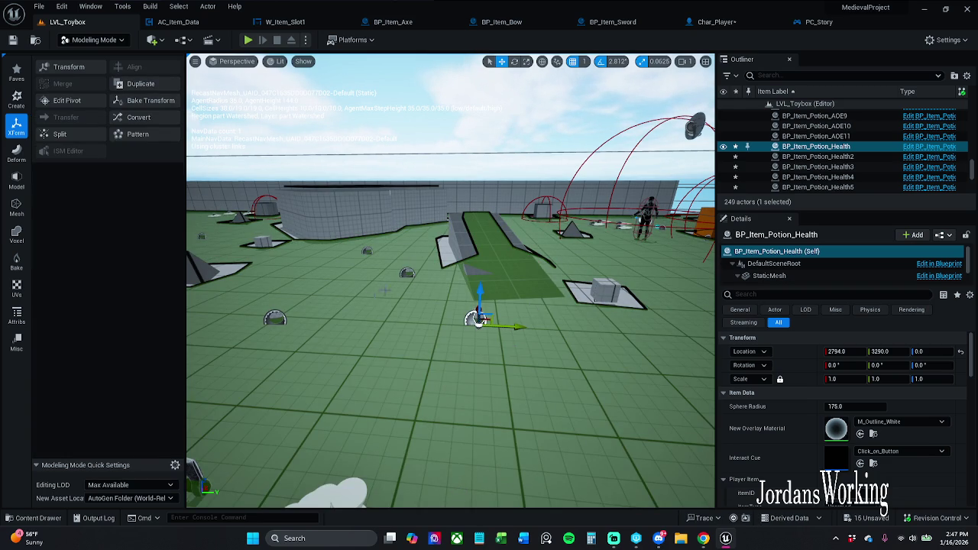
mouse_move(451, 281)
mouse_down()
mouse_move(458, 275)
mouse_move(474, 305)
mouse_move(458, 298)
mouse_move(466, 291)
mouse_up()
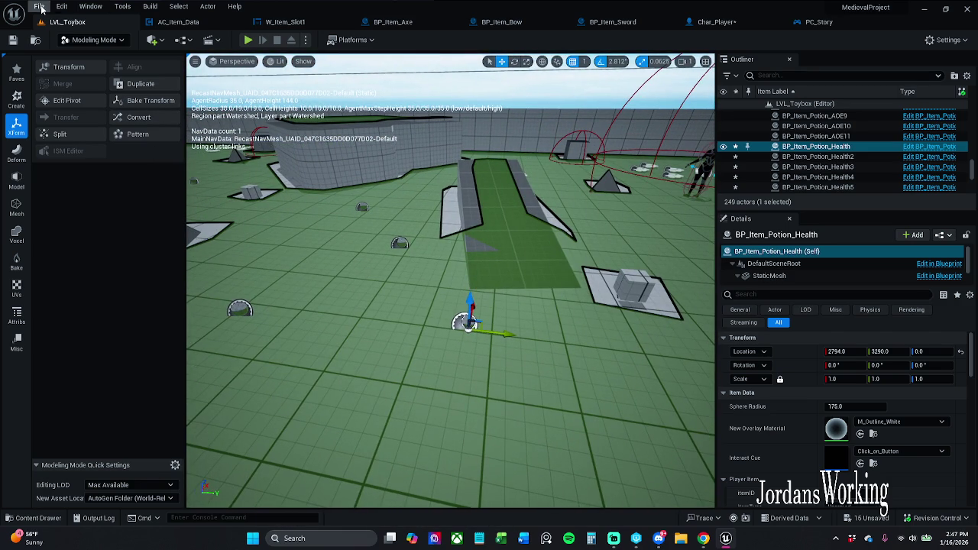
Step: Save all levels and assets, confirming the checkout
click(39, 7)
click(85, 137)
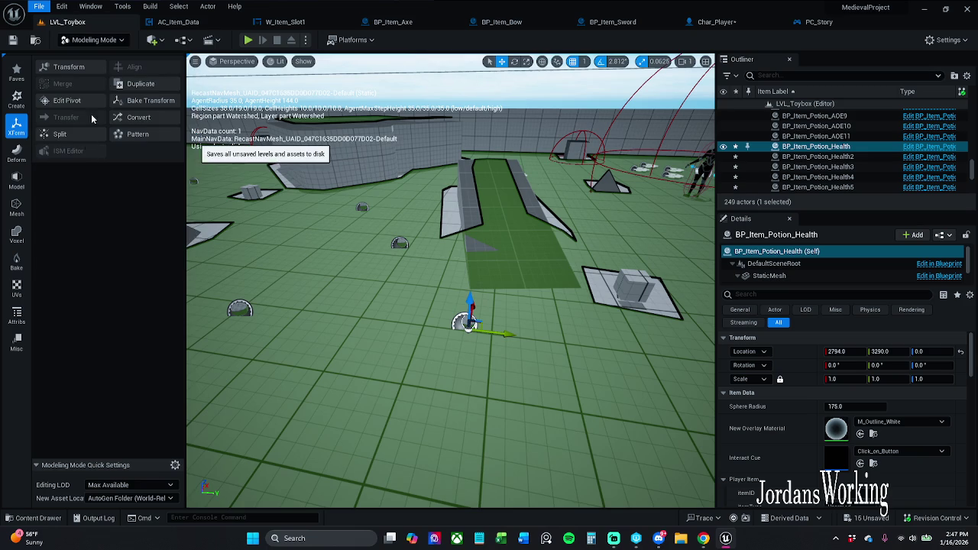
click(494, 383)
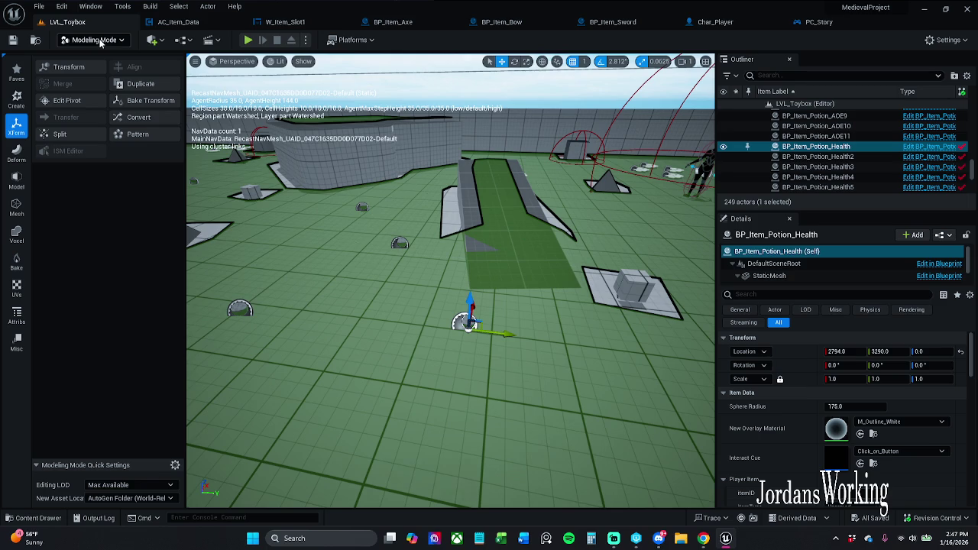
Step: Return to Selection Mode and start a play session of LVL_Toybox
click(99, 42)
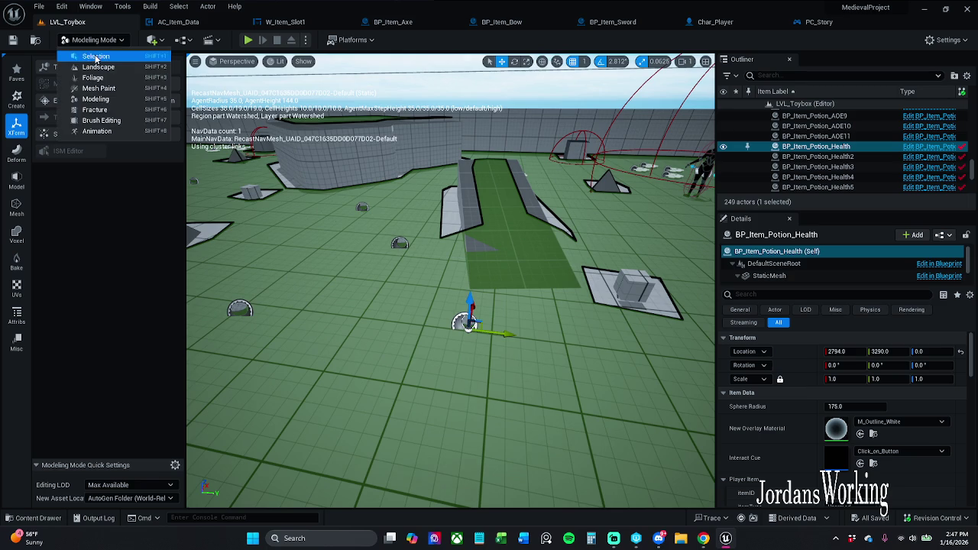
click(95, 57)
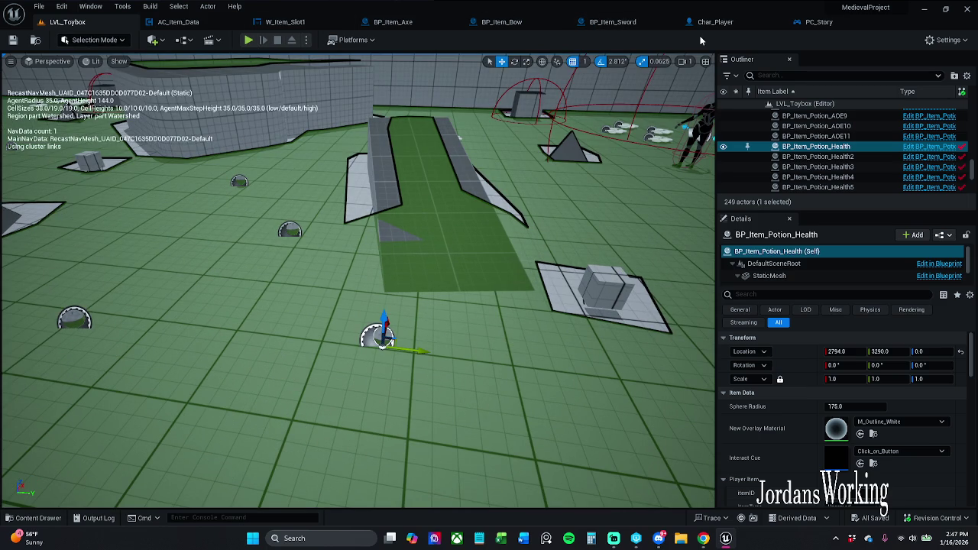
click(252, 42)
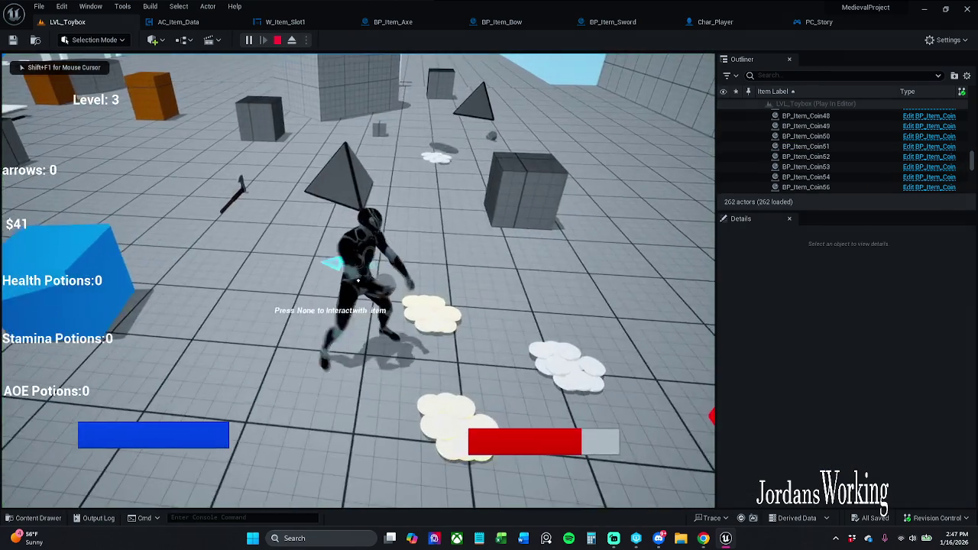
key(w)
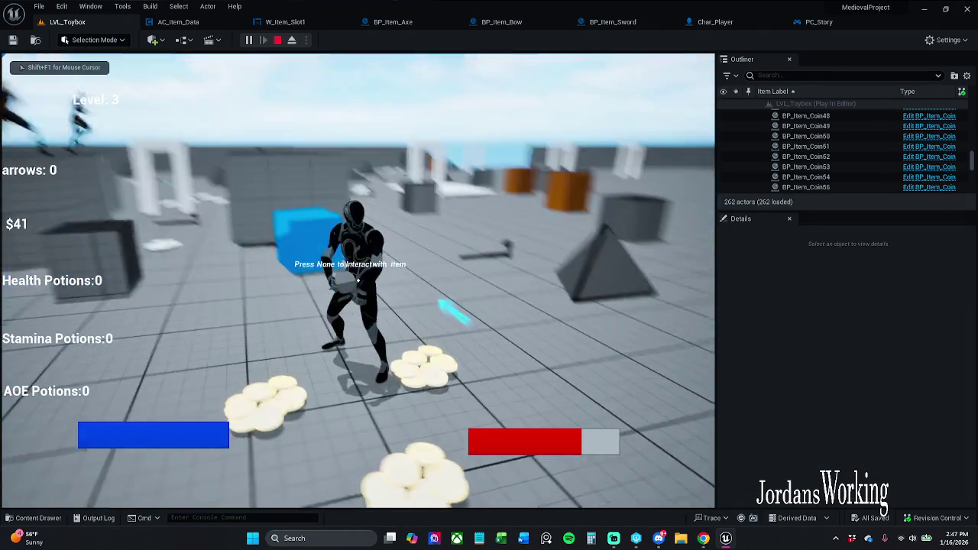
key(w)
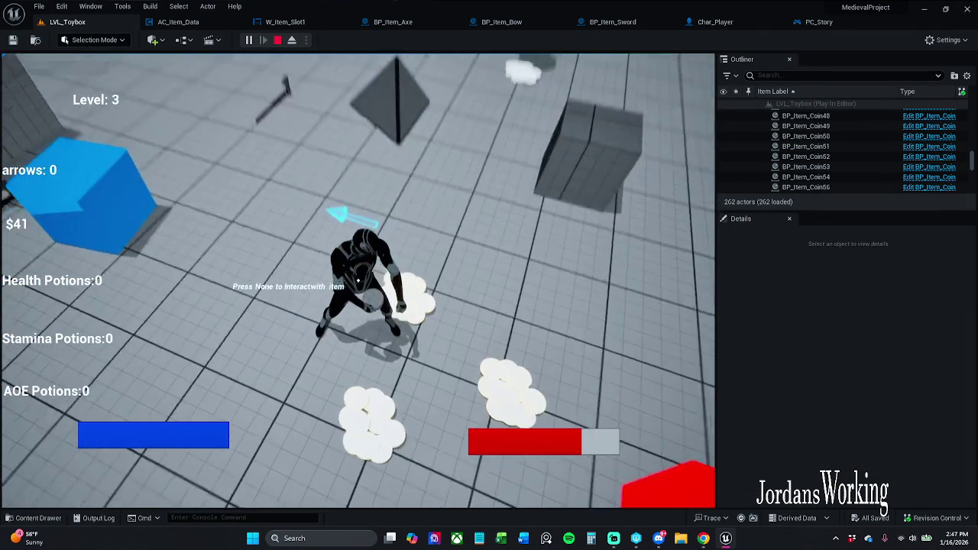
key(Escape)
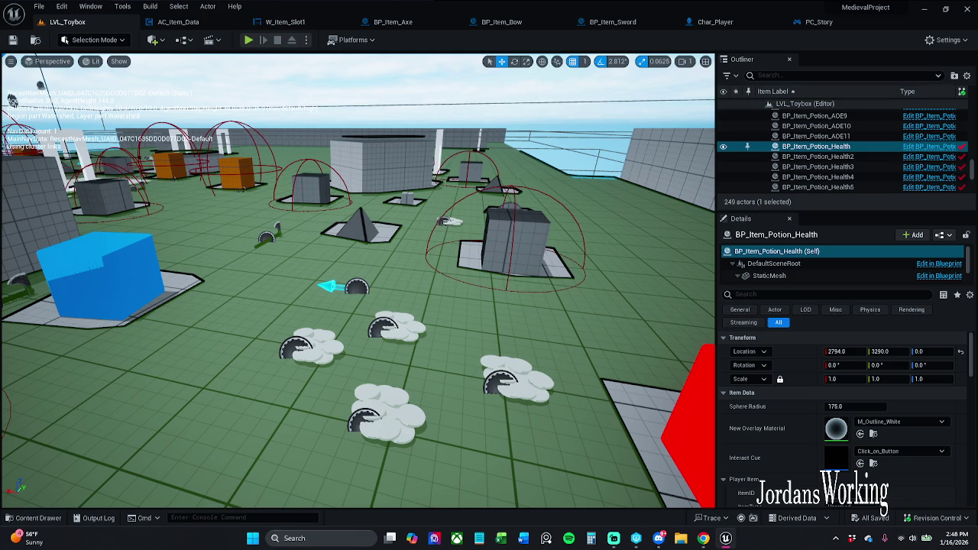
key(alt+Tab)
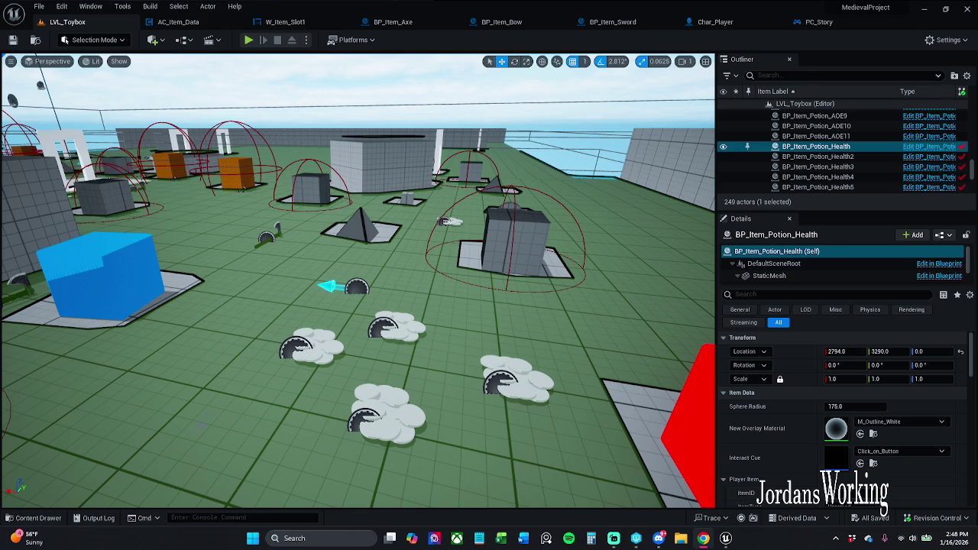
key(f)
drag(243, 76, 244, 75)
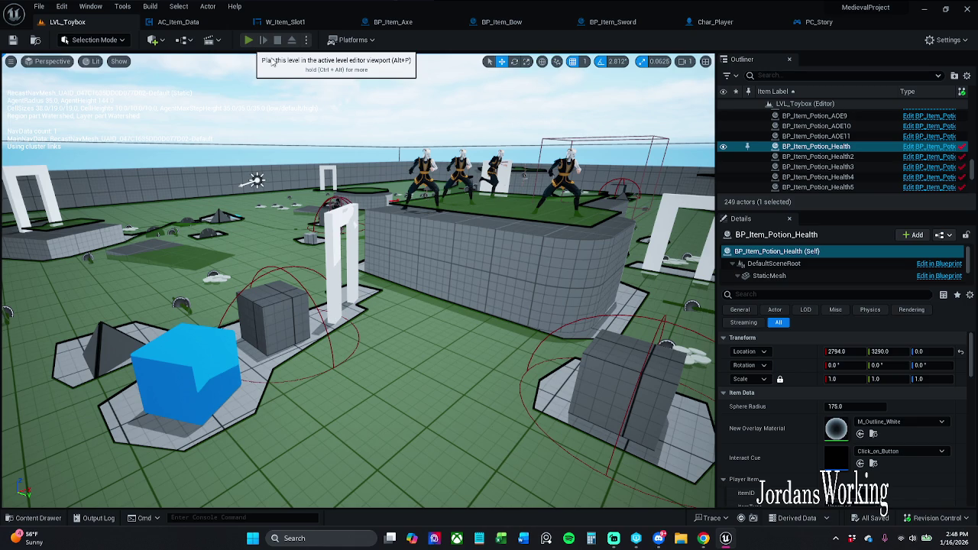
click(248, 40)
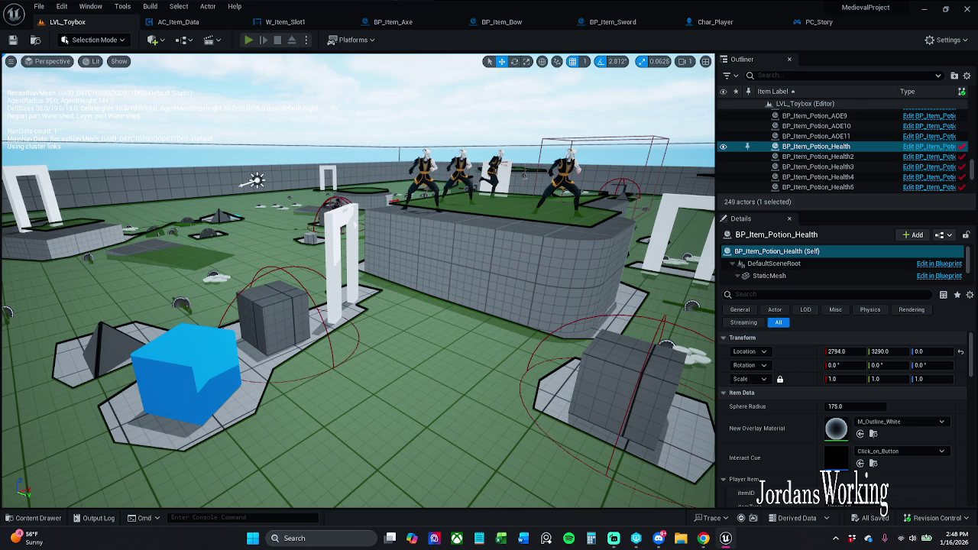
key(Escape)
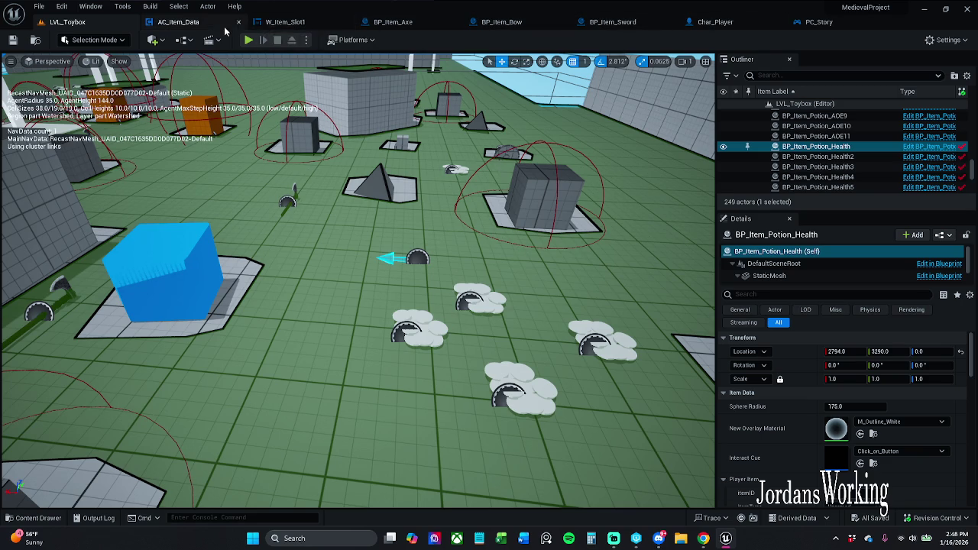
Step: Bring W_Item_Slot1's event graph into view around the Remove Item 1 node
click(175, 22)
click(332, 24)
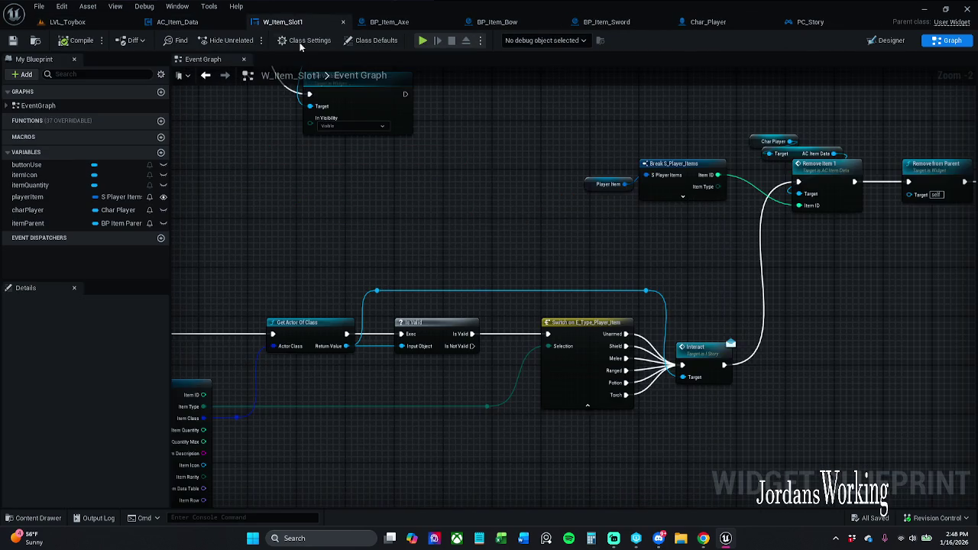
drag(539, 197, 400, 123)
mouse_move(546, 197)
mouse_down()
mouse_move(479, 224)
mouse_move(764, 186)
mouse_move(540, 216)
mouse_up()
scroll(479, 219, down, 1)
drag(617, 196, 537, 206)
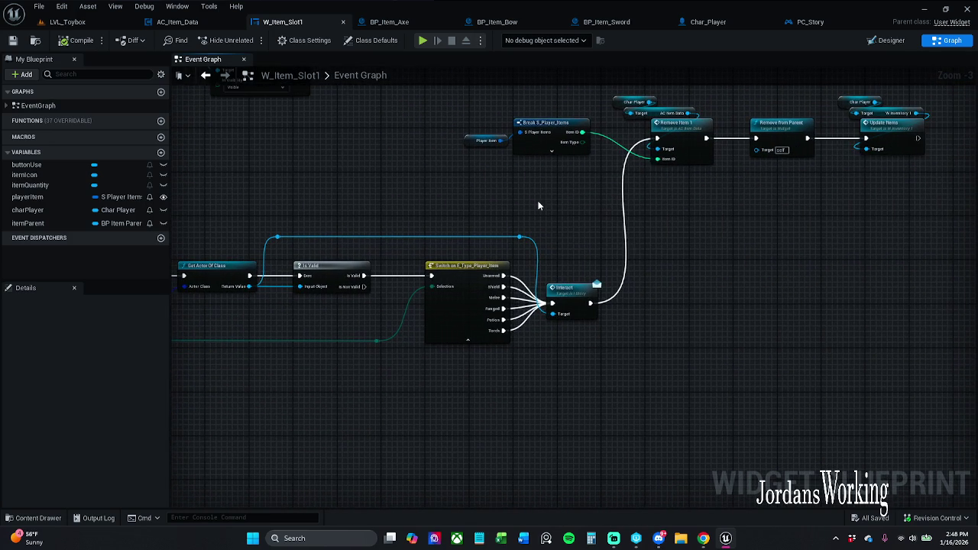
scroll(667, 186, up, 1)
mouse_move(667, 186)
mouse_down()
mouse_move(645, 223)
mouse_move(611, 221)
mouse_up()
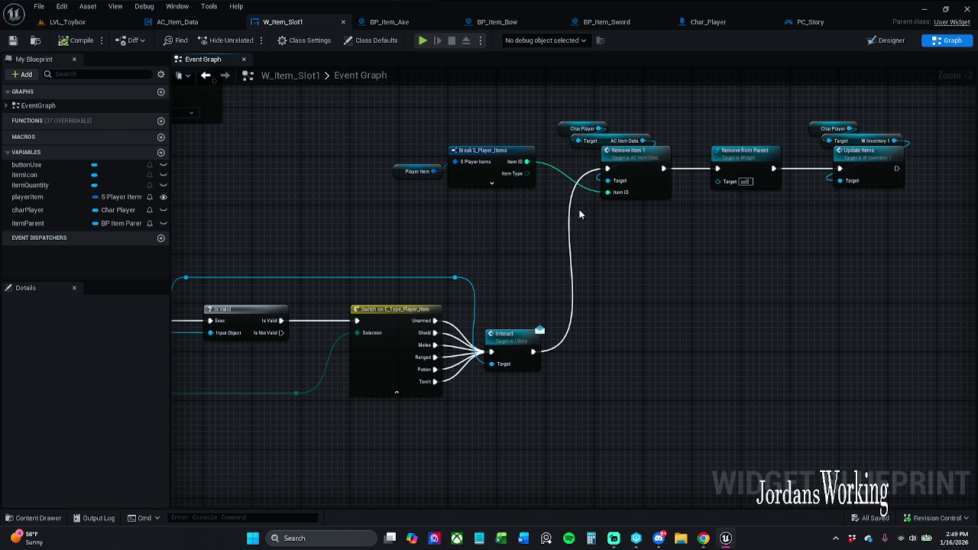
Step: Inspect the Remove Item 1 function graph in AC_Item_Data, then return to W_Item_Slot1
double_click(618, 153)
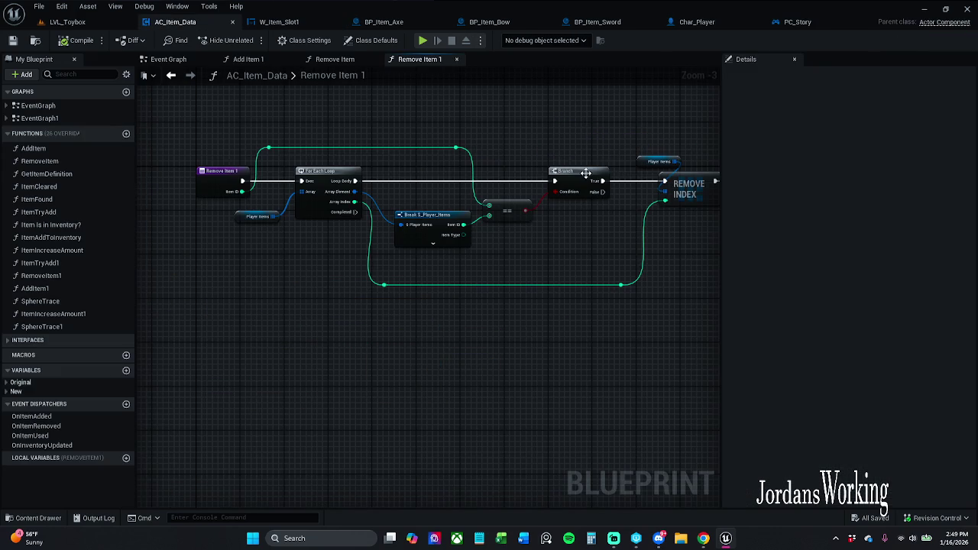
mouse_move(524, 162)
mouse_down()
mouse_move(550, 160)
mouse_move(332, 157)
mouse_move(493, 157)
mouse_up()
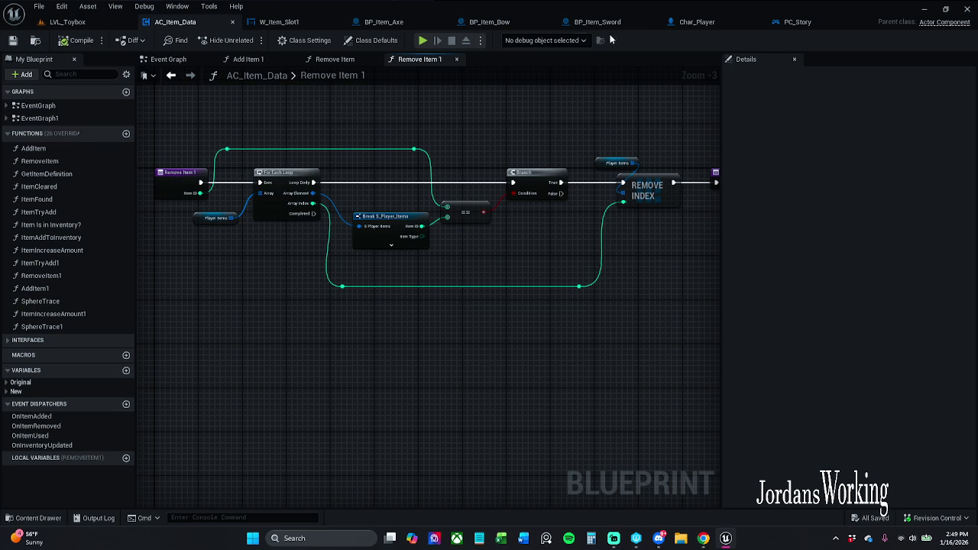
click(302, 22)
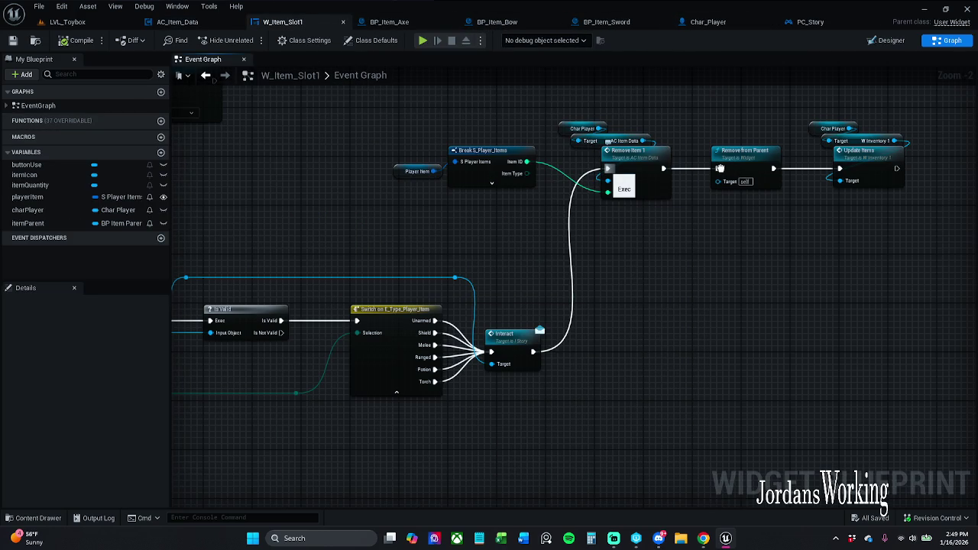
Step: Move the Remove Item 1 node group left in W_Item_Slot1's graph and save
drag(719, 168, 718, 168)
drag(388, 111, 677, 192)
drag(652, 155, 565, 155)
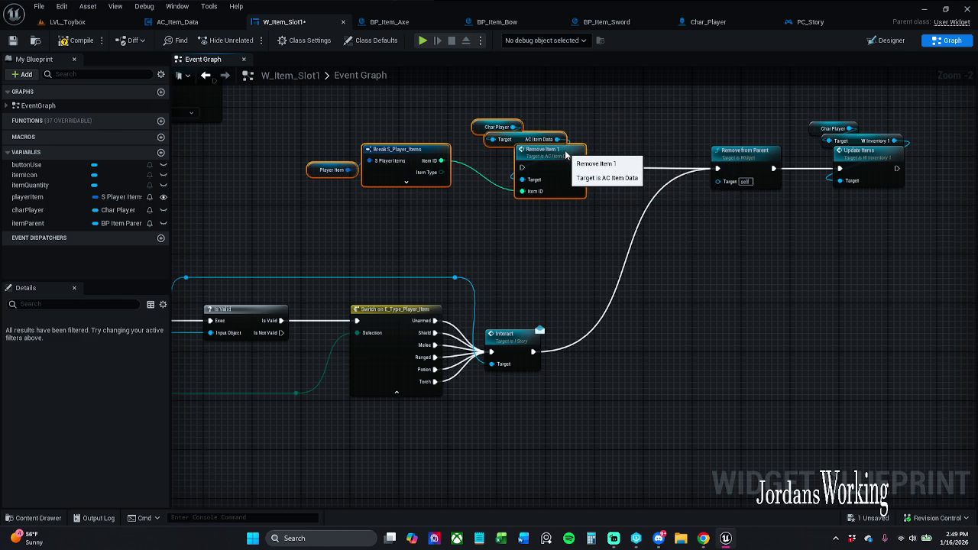
click(621, 115)
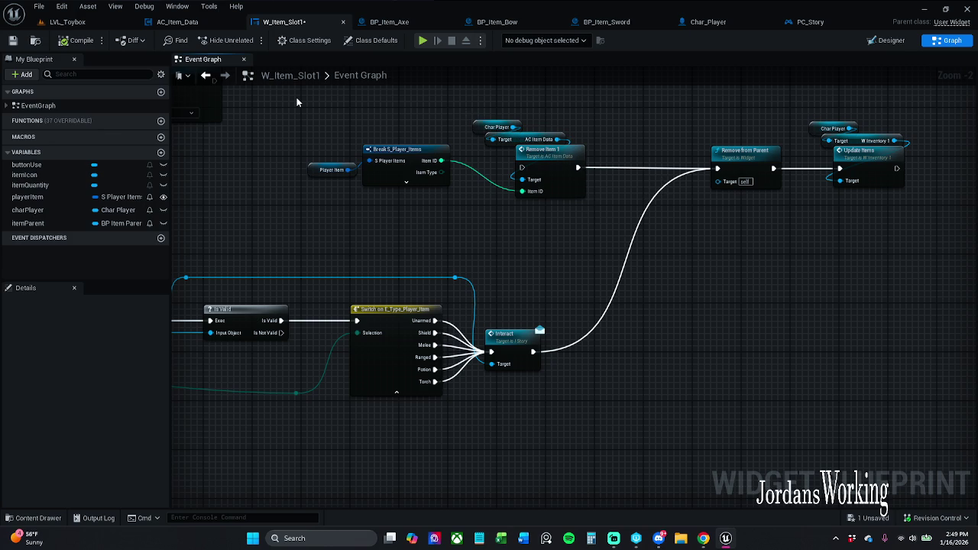
click(12, 39)
Step: Rearrange the top node row and Break S_Player_Items group, save again, and return to LVL_Toybox
scroll(581, 329, down, 2)
drag(400, 166, 773, 242)
drag(704, 216, 656, 220)
click(635, 224)
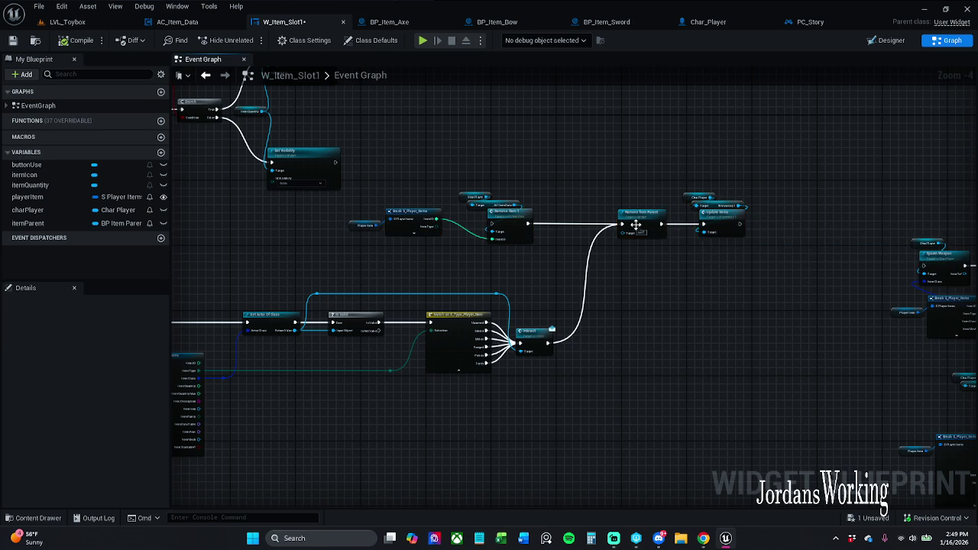
mouse_move(434, 187)
mouse_down()
mouse_move(589, 239)
mouse_move(604, 216)
mouse_move(621, 217)
mouse_up()
click(645, 186)
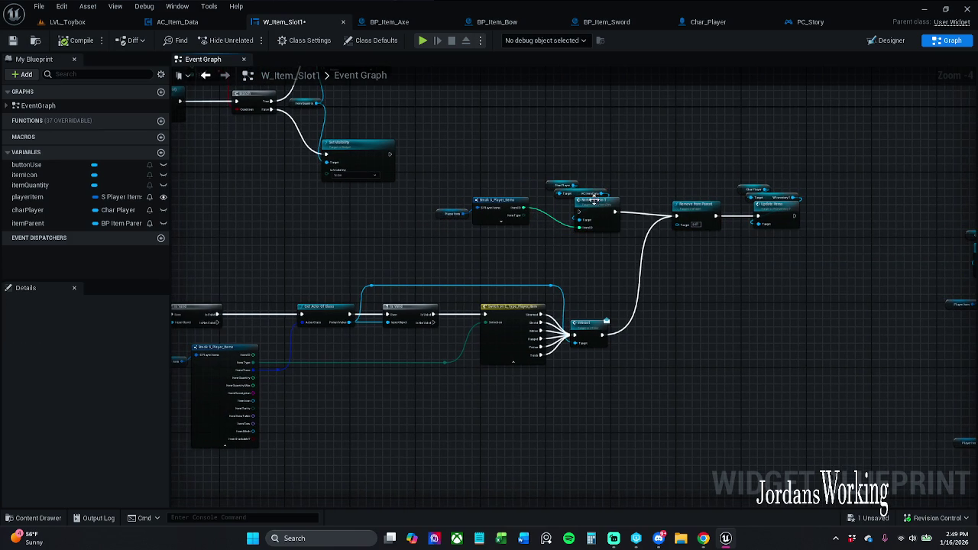
mouse_move(443, 175)
mouse_down()
mouse_move(592, 242)
mouse_move(598, 213)
mouse_up()
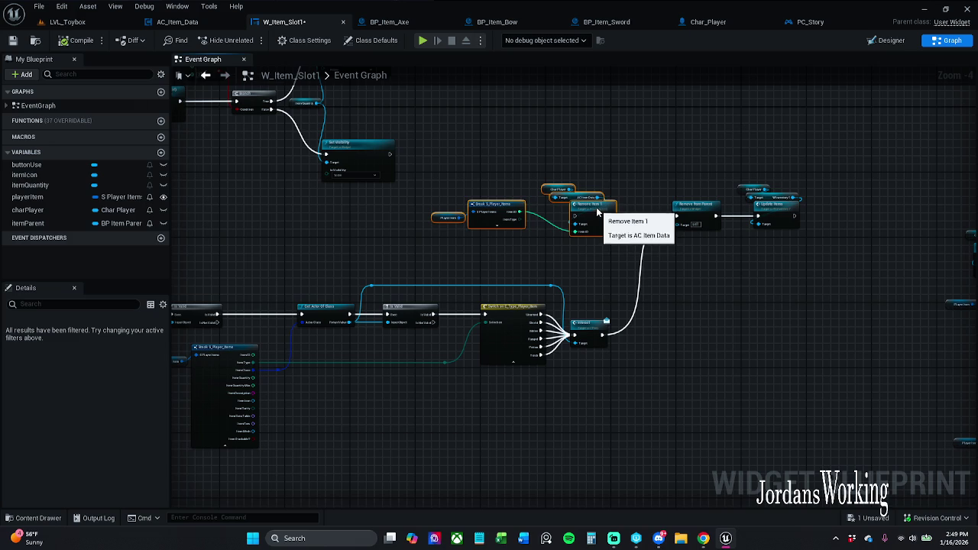
click(645, 191)
scroll(649, 194, up, 3)
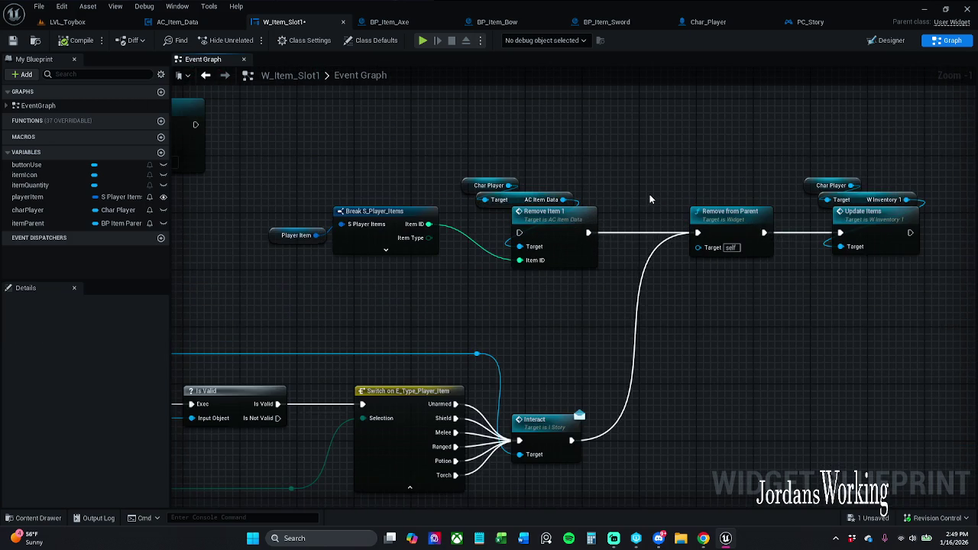
click(12, 40)
click(67, 21)
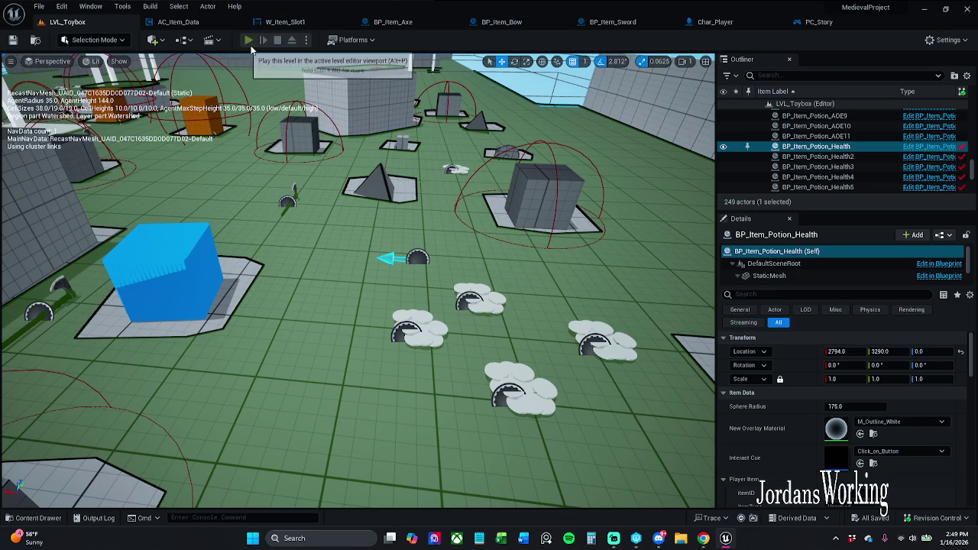
click(250, 42)
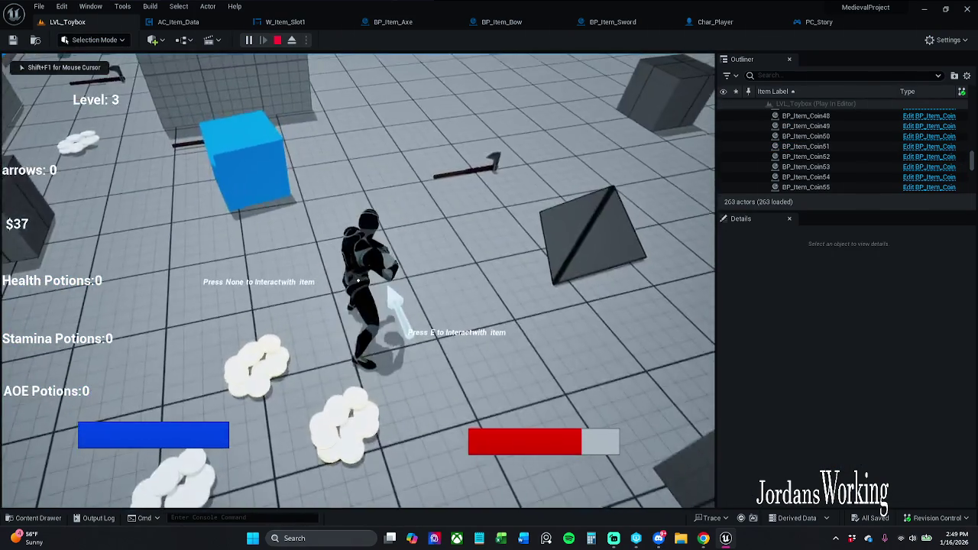
key(w)
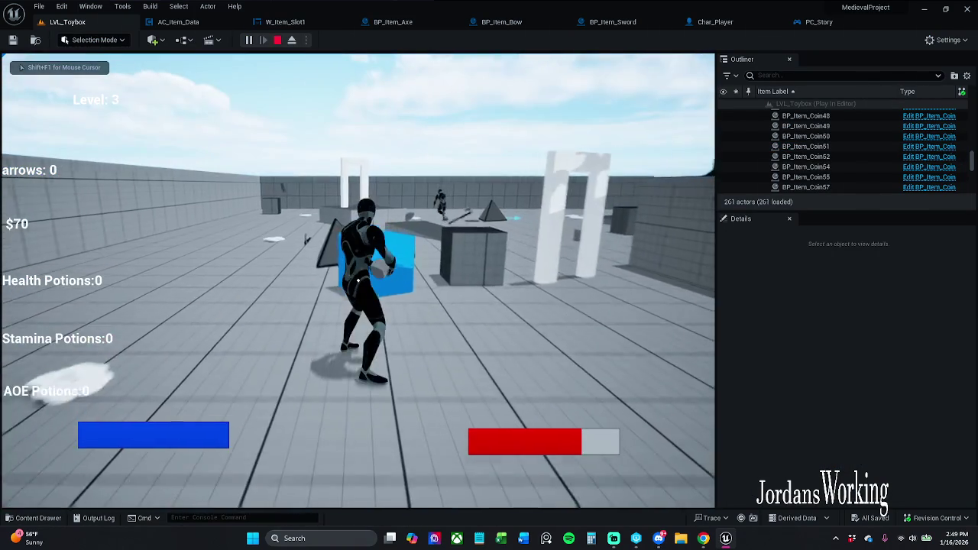
key(Escape)
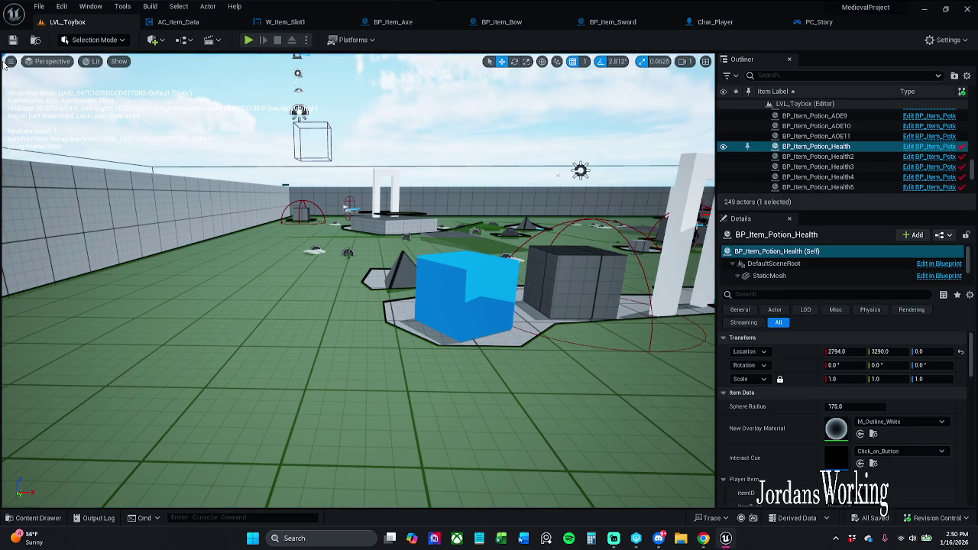
click(611, 540)
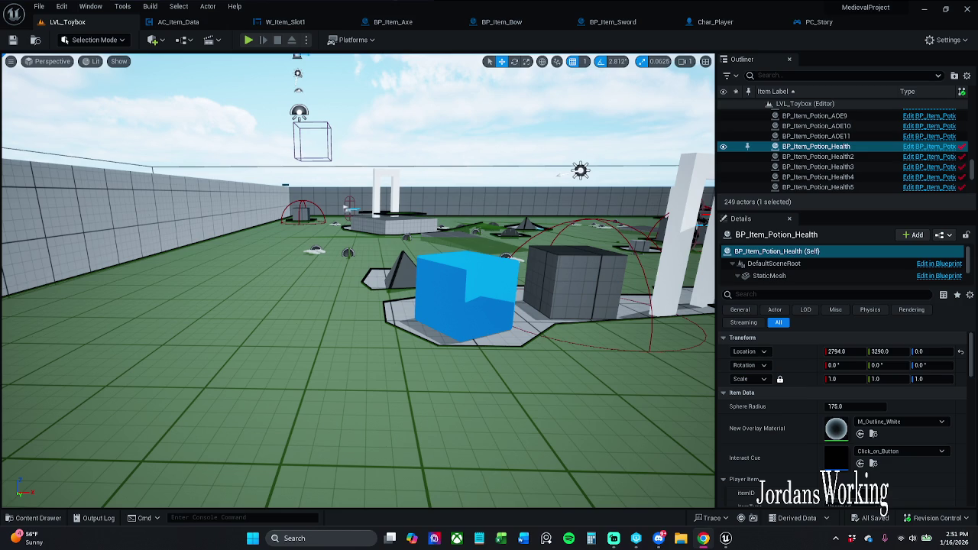
key(s)
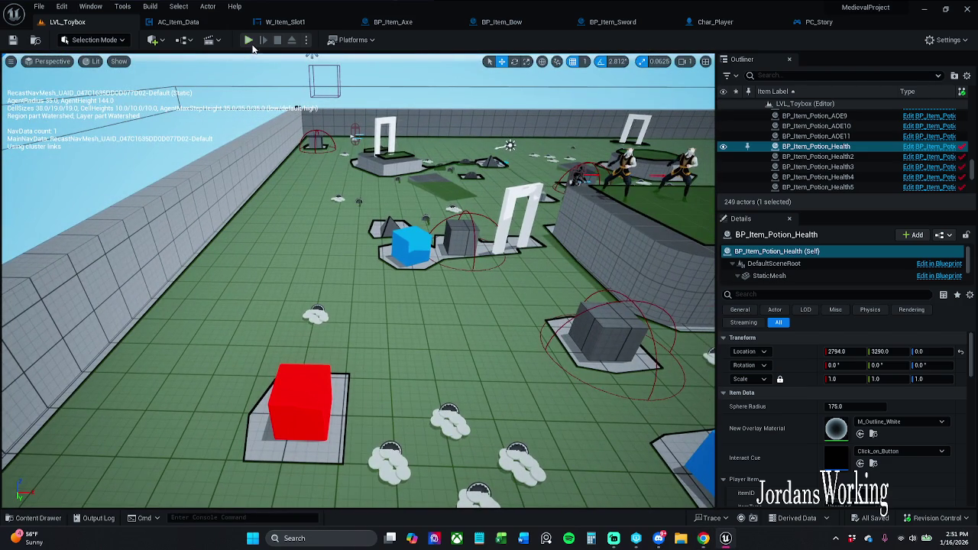
click(248, 39)
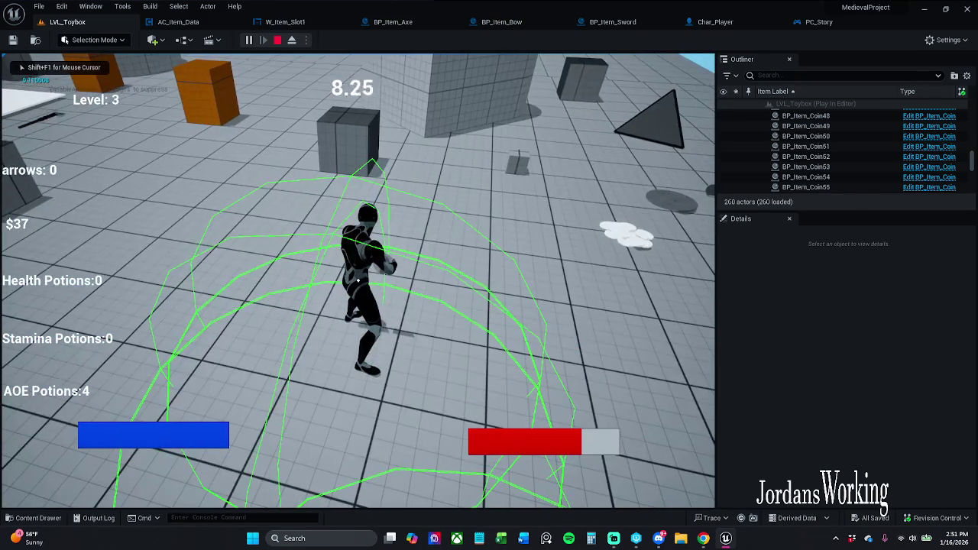
key(Escape)
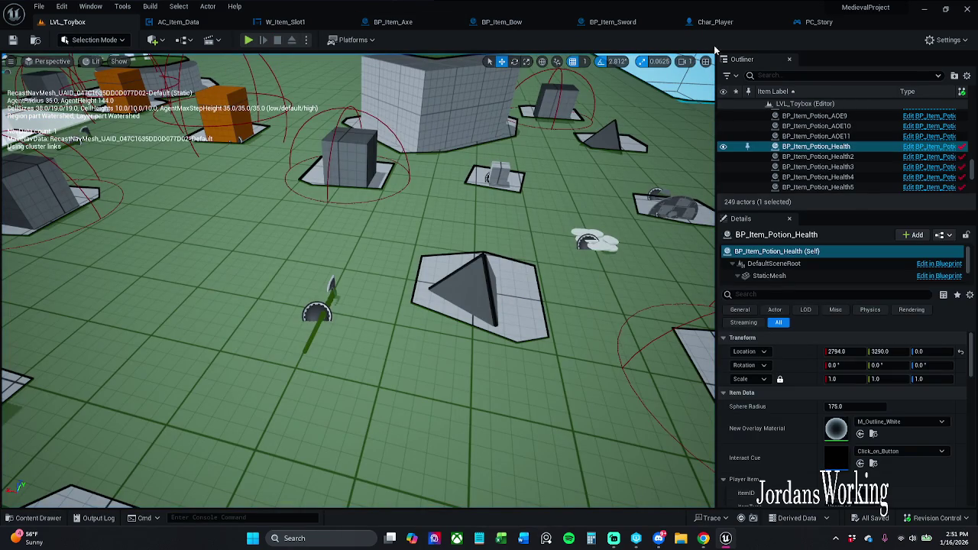
Step: Reset Char_Player's Mesh_Loc_HandR Static Mesh from SM_Apple to None and save the blueprint
click(816, 21)
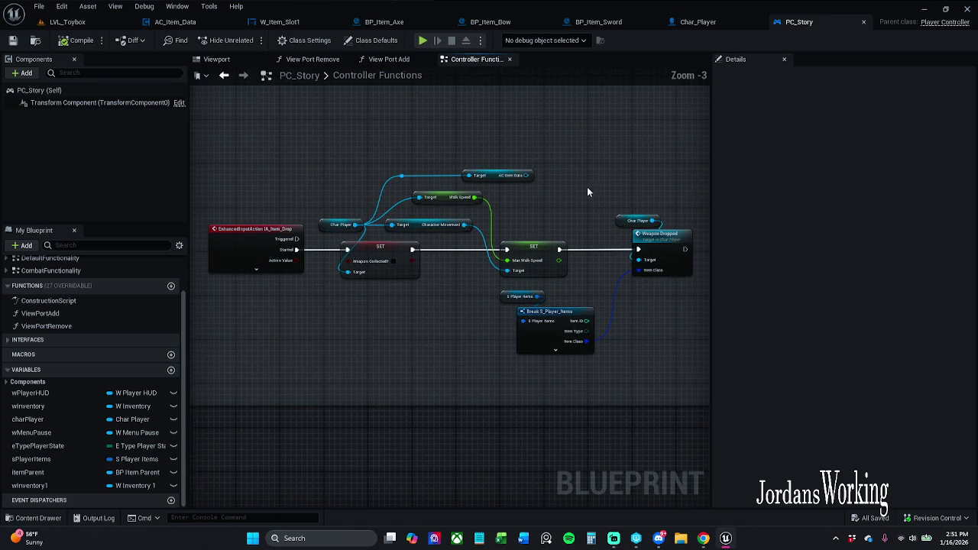
click(733, 21)
click(500, 232)
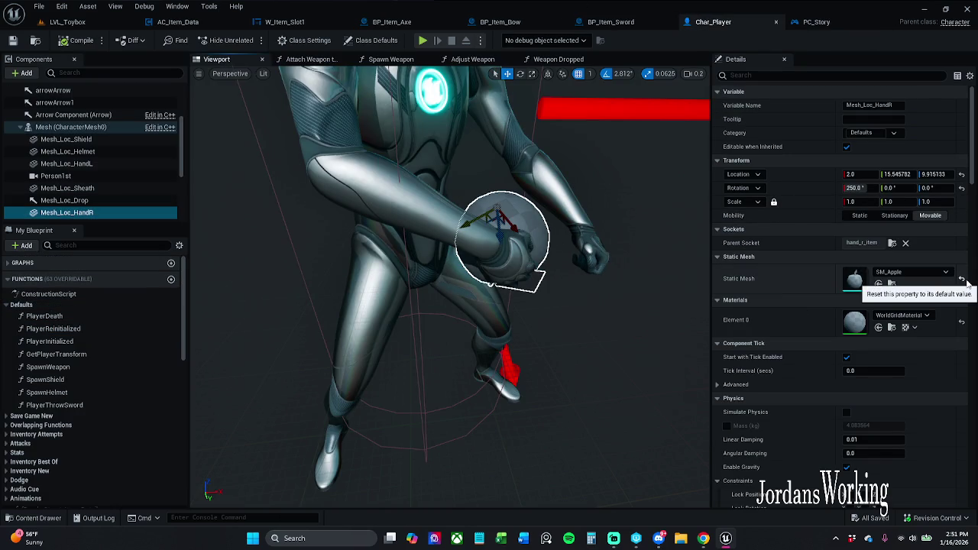
click(963, 279)
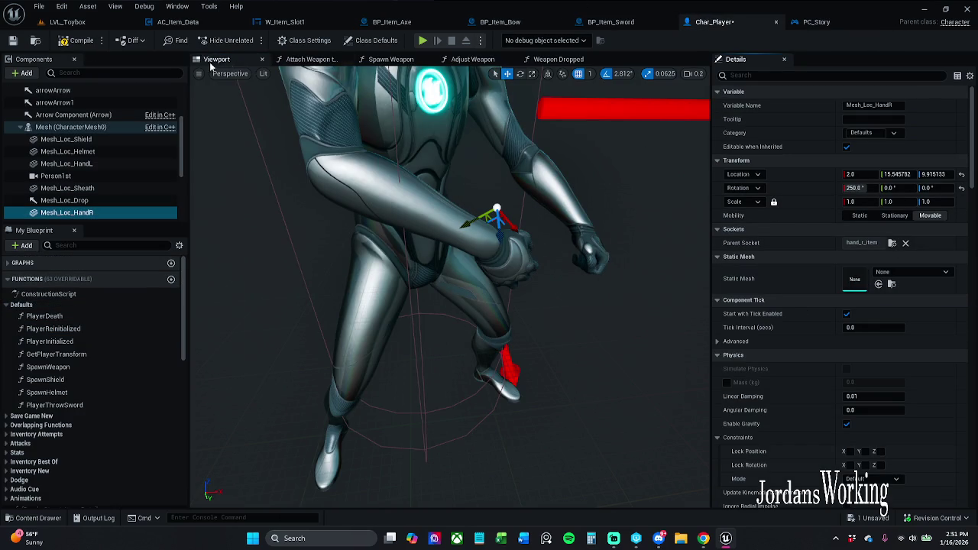
click(13, 41)
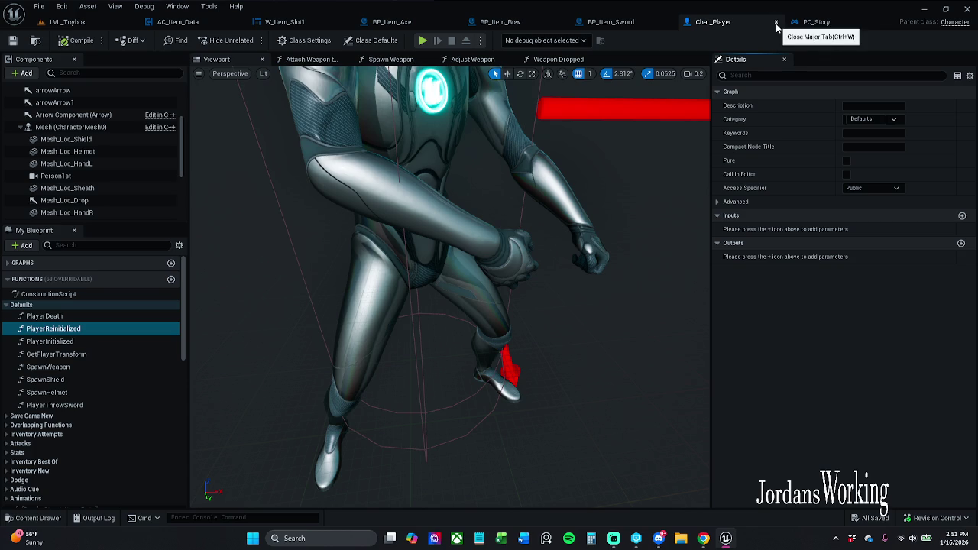
Step: Close the Char_Player, BP_Item_Axe, BP_Item_Bow and BP_Item_Sword editor tabs
click(776, 23)
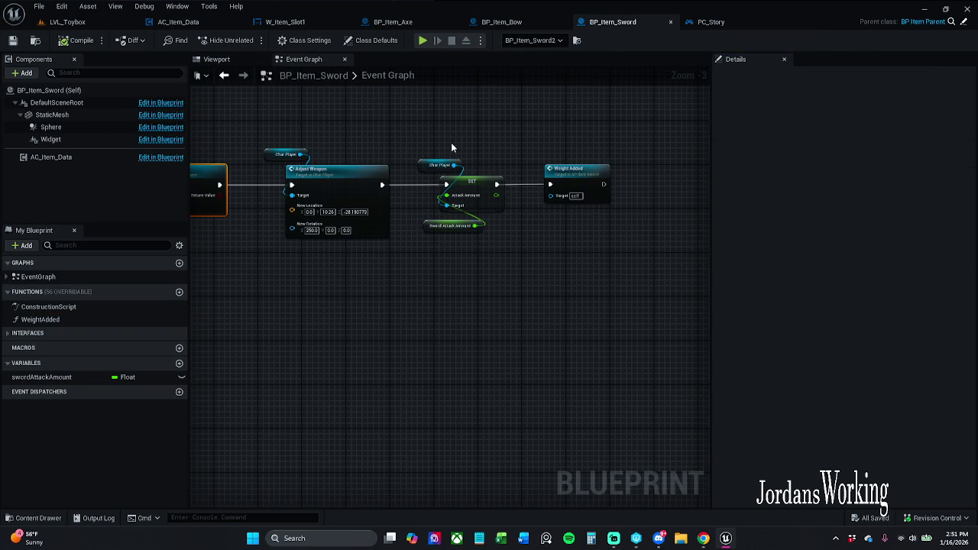
drag(414, 124, 486, 142)
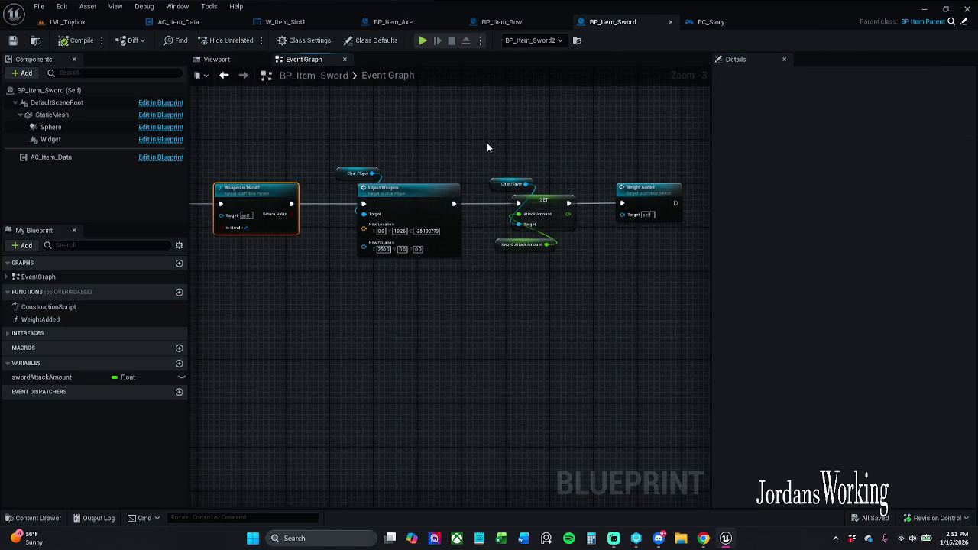
click(454, 23)
click(455, 23)
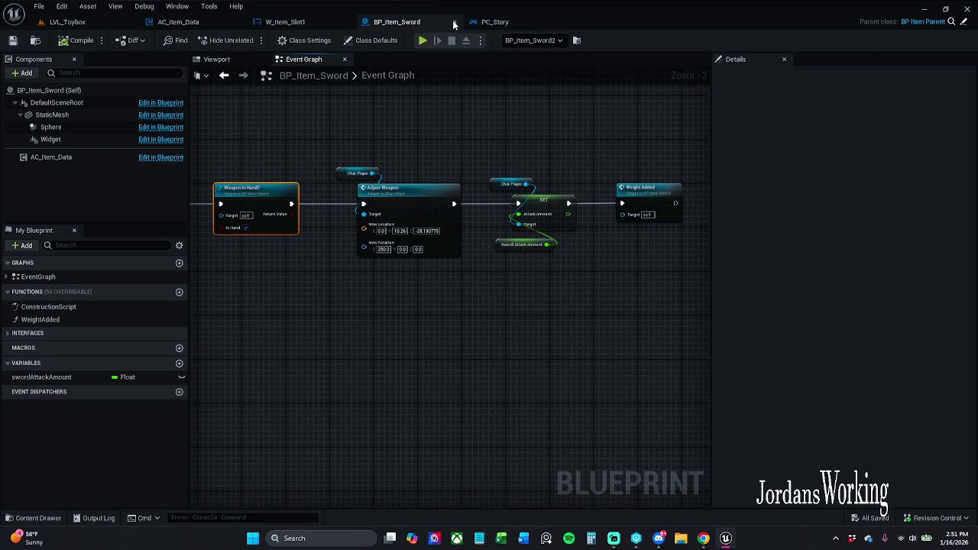
click(455, 23)
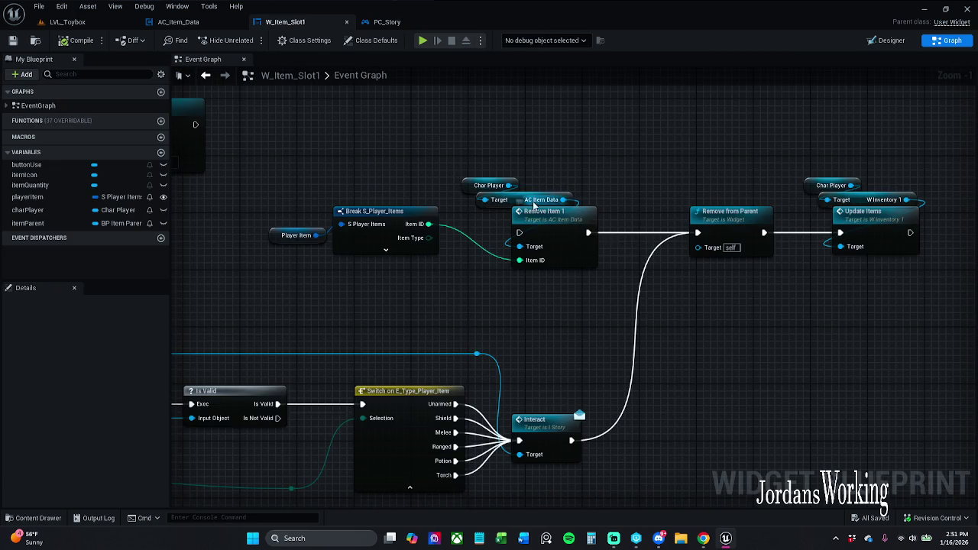
Step: Open the Content Drawer and select the BP_Item_Bow asset
scroll(558, 214, down, 3)
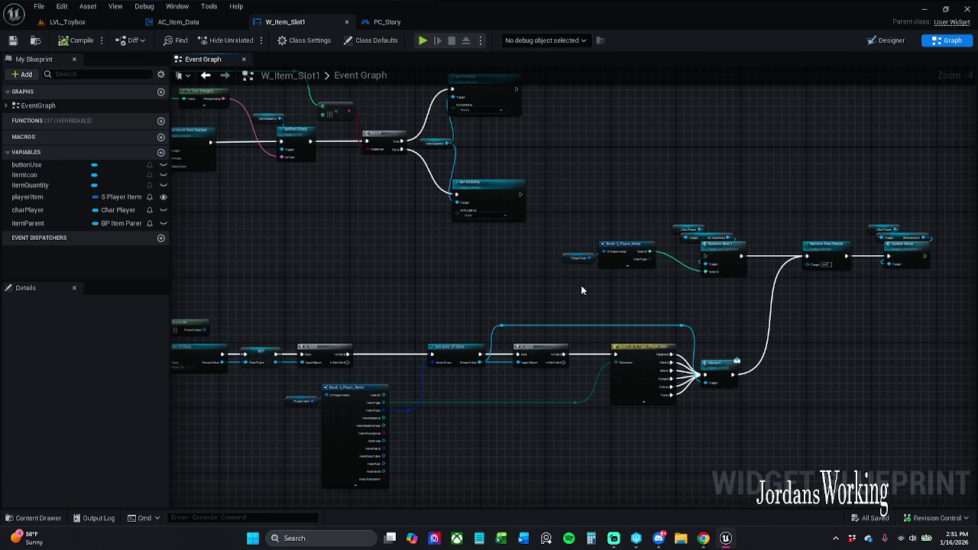
scroll(585, 285, up, 1)
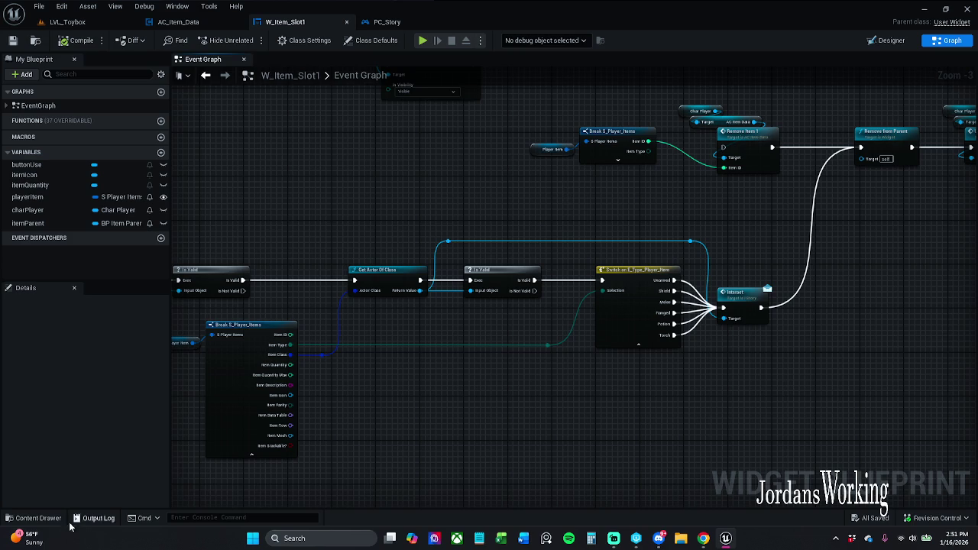
click(34, 518)
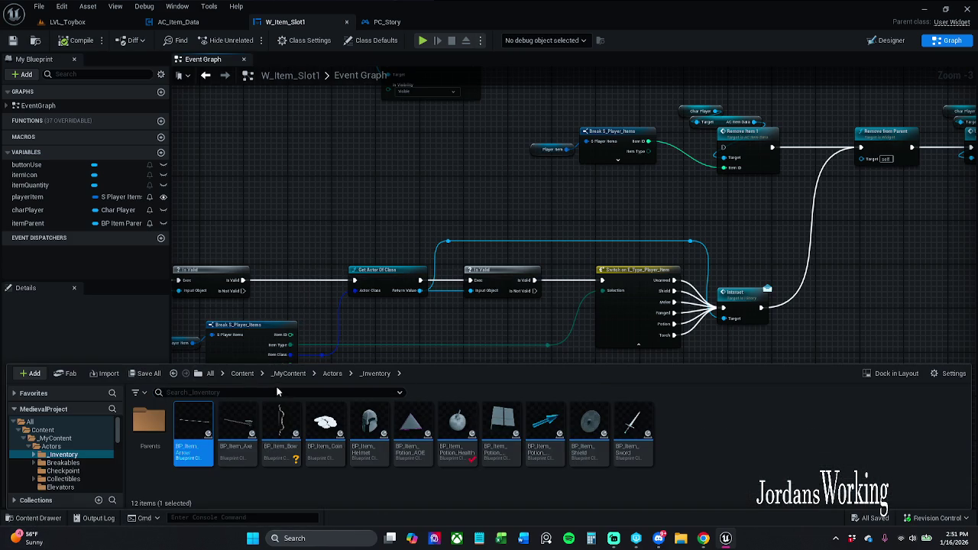
click(151, 375)
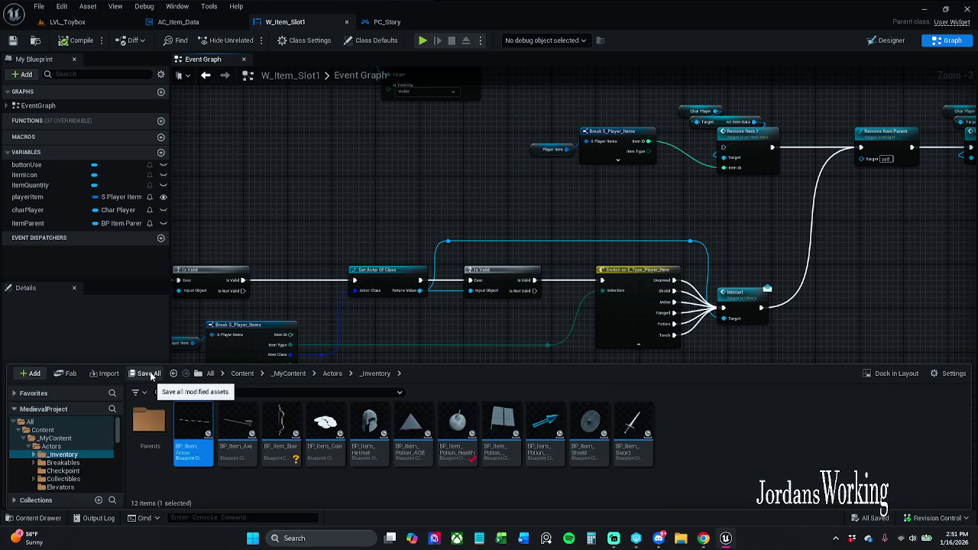
click(279, 434)
Step: Mark BP_Item_Bow For Add under Revision Control, then open BP_Item_Helmet for editing
right_click(279, 434)
mouse_move(346, 286)
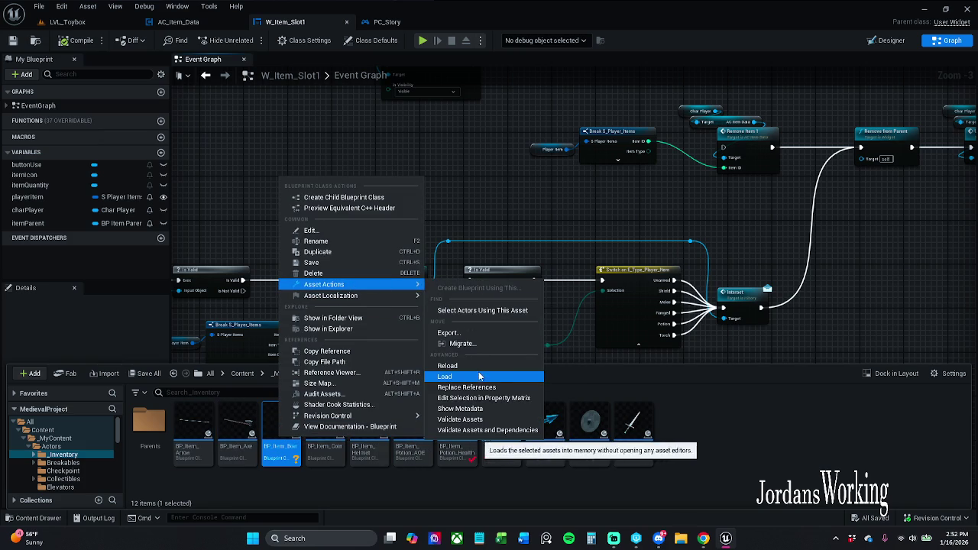
mouse_move(387, 293)
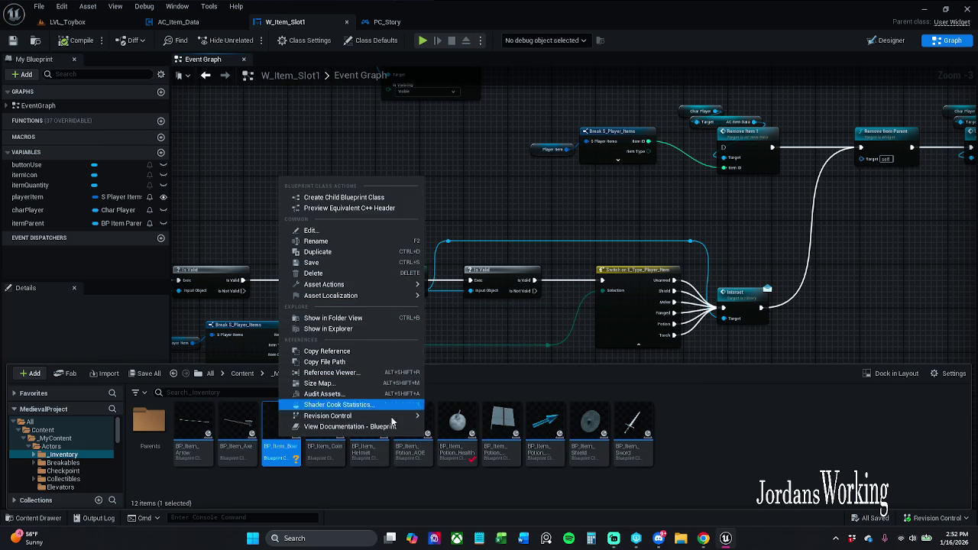
mouse_move(398, 419)
click(473, 439)
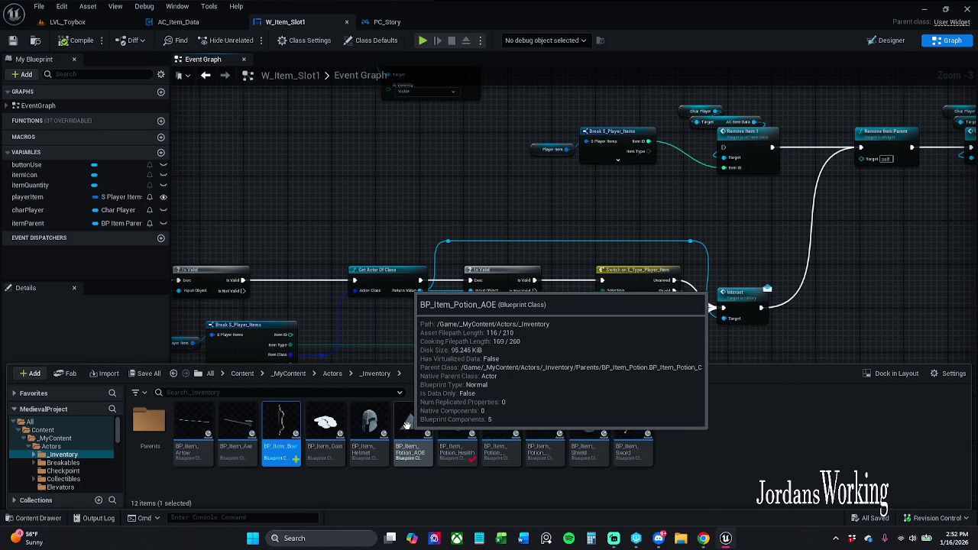
double_click(369, 424)
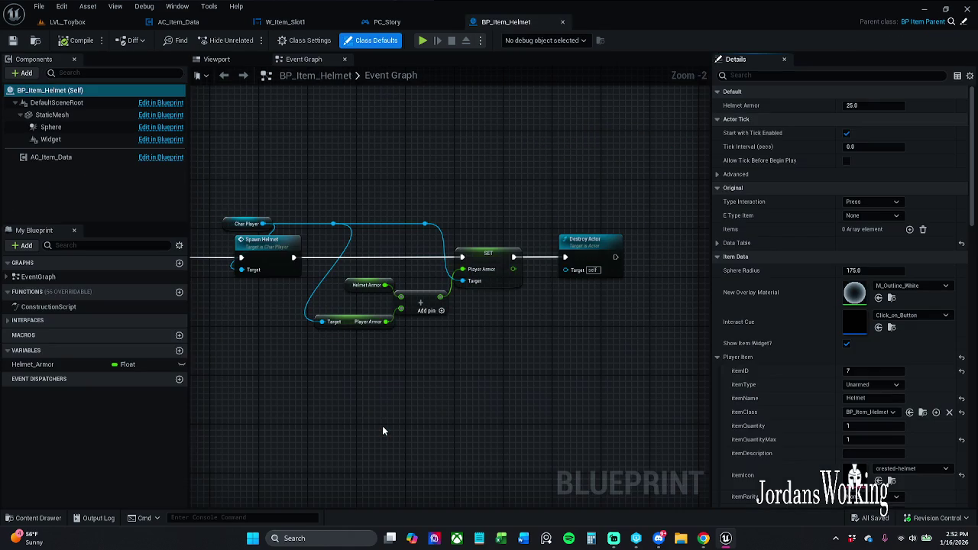
Step: Review the helmet's itemType choices, leaving Unarmed, and look over the W_Item_Slot1 graph
scroll(466, 333, down, 2)
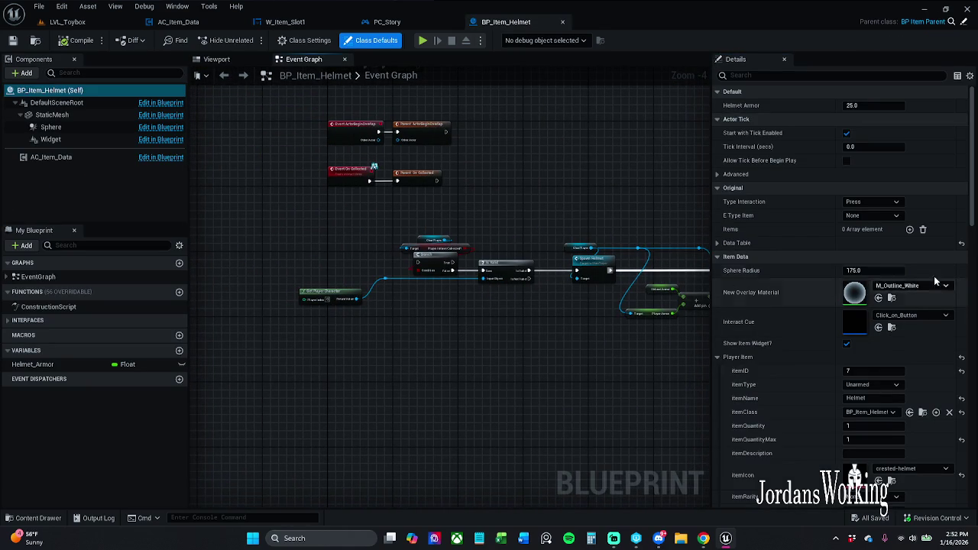
scroll(840, 230, down, 2)
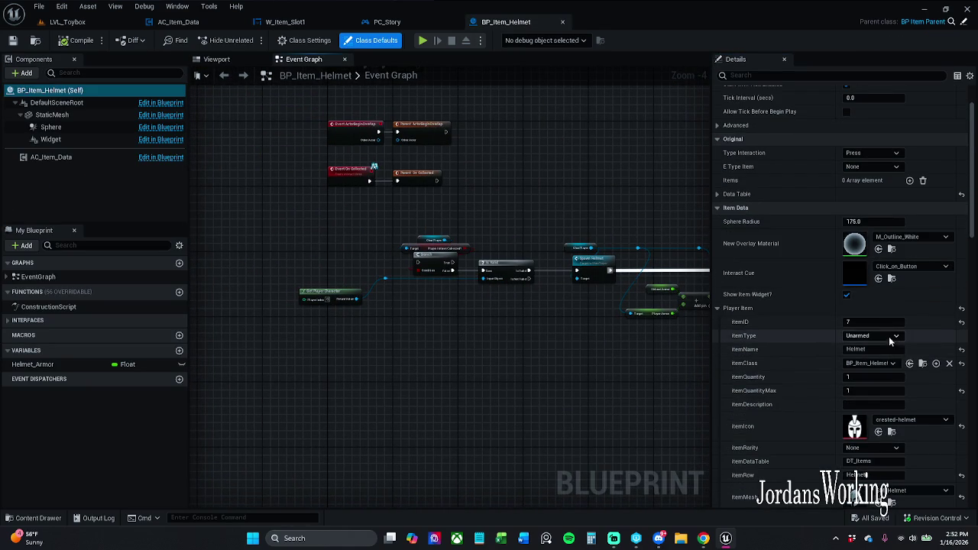
click(890, 336)
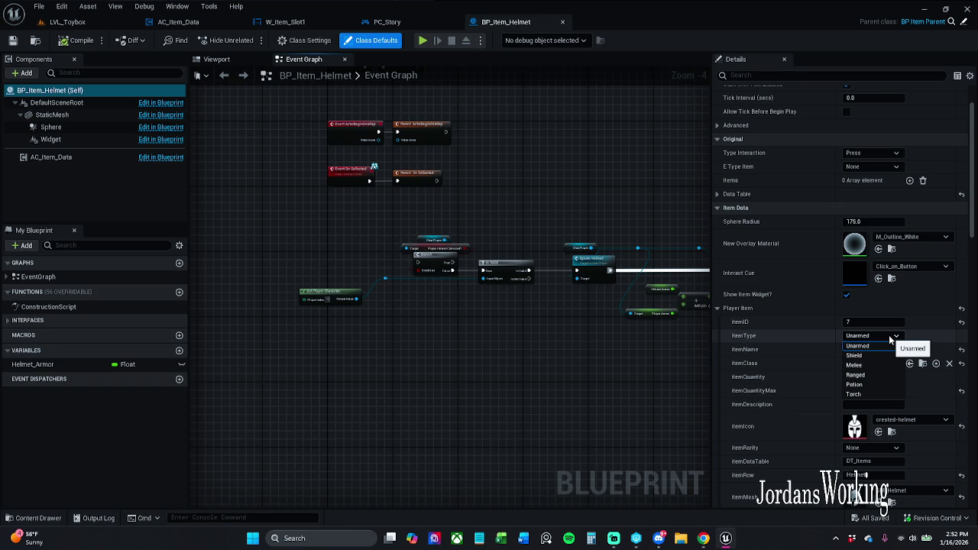
click(890, 344)
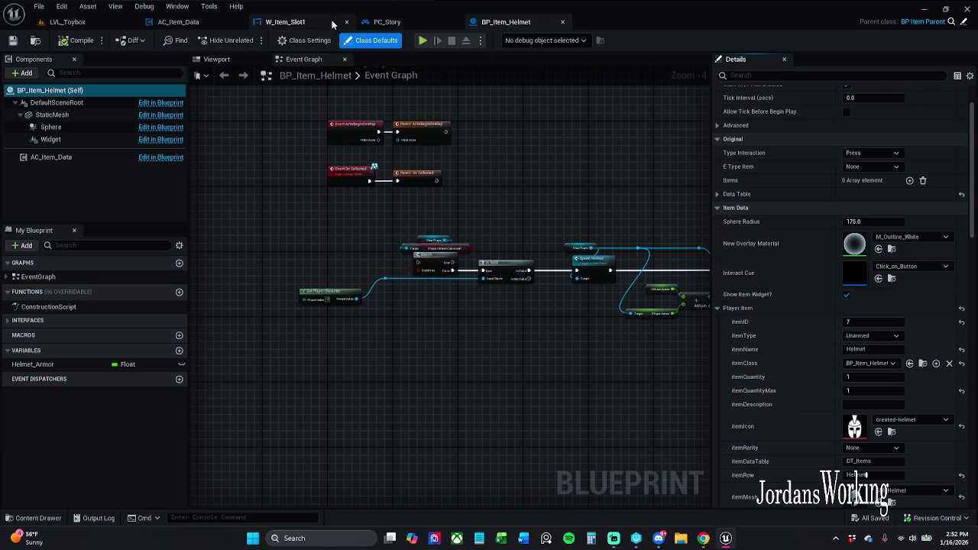
click(282, 22)
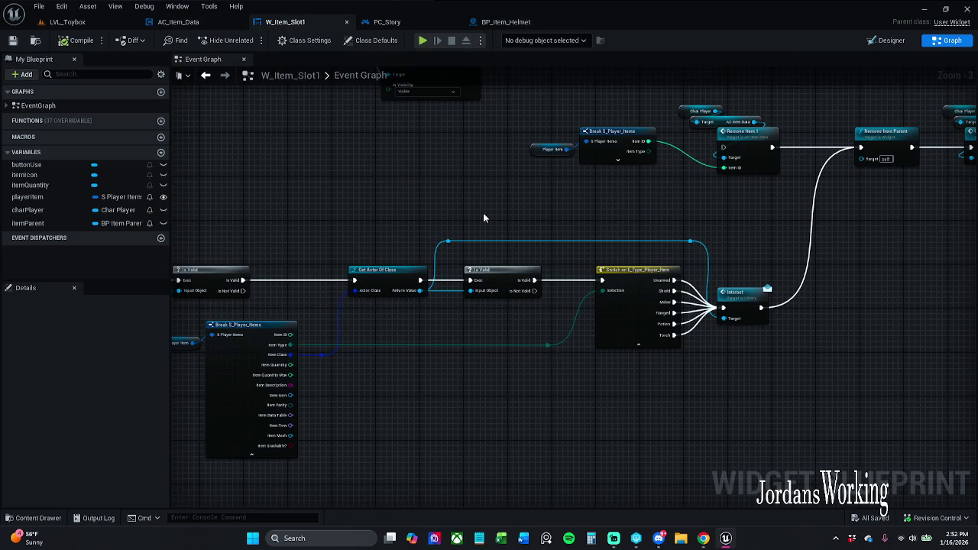
mouse_move(424, 200)
mouse_down()
mouse_move(530, 224)
mouse_move(516, 253)
mouse_up()
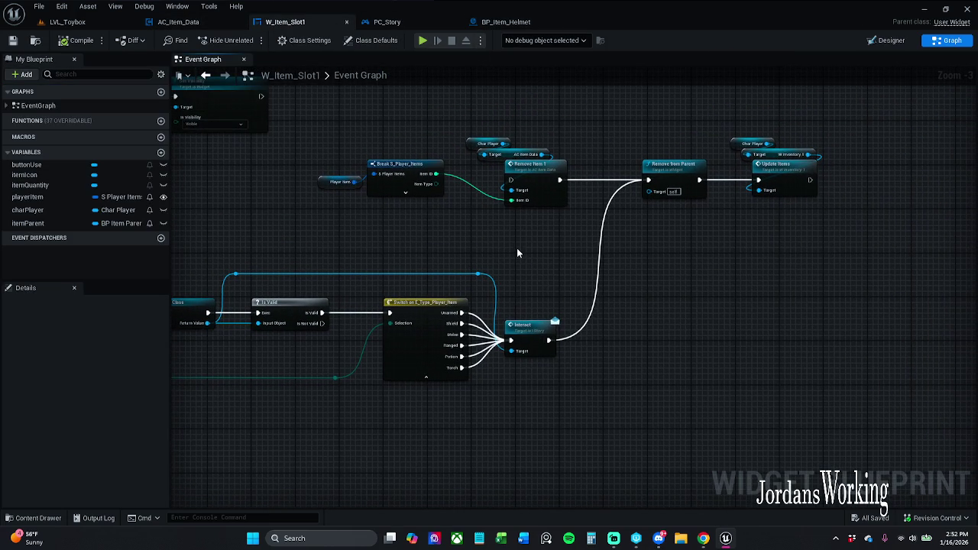
scroll(476, 312, up, 3)
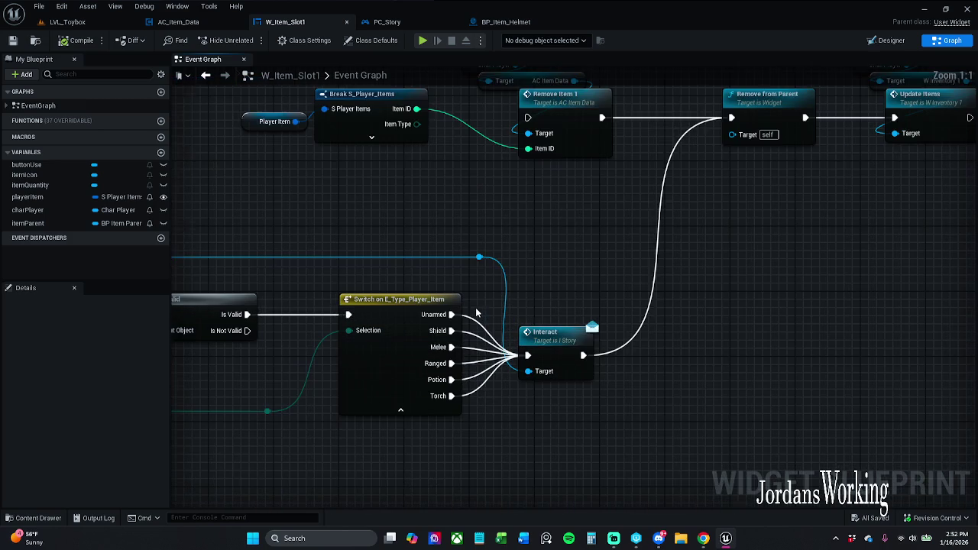
scroll(476, 313, down, 2)
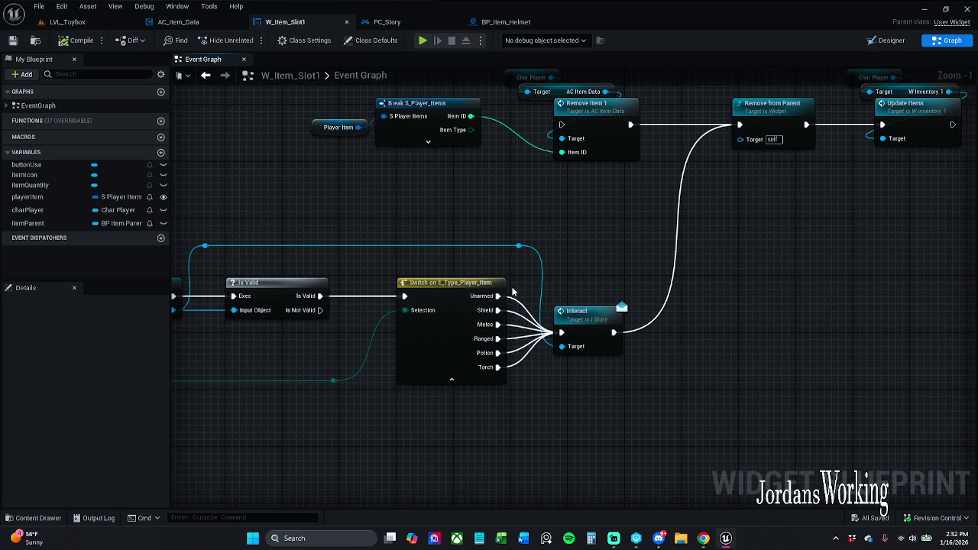
Step: Set BP_Item_Helmet's itemType to Shield and delete the old cast and Branch nodes
click(504, 21)
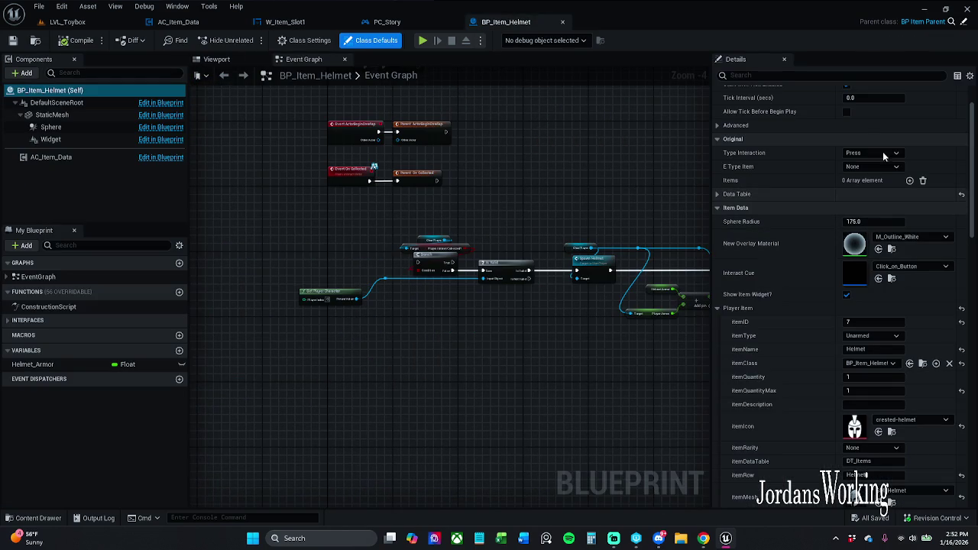
click(872, 335)
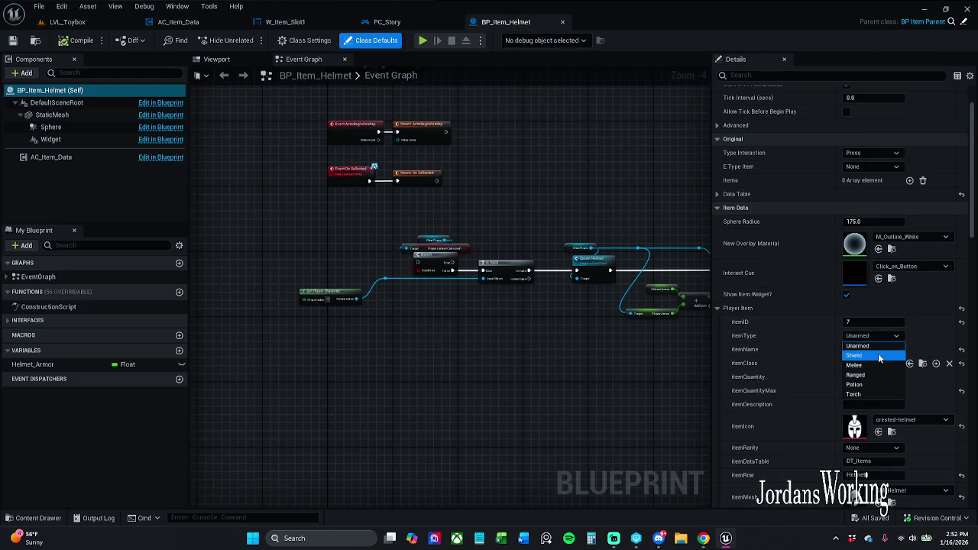
click(876, 356)
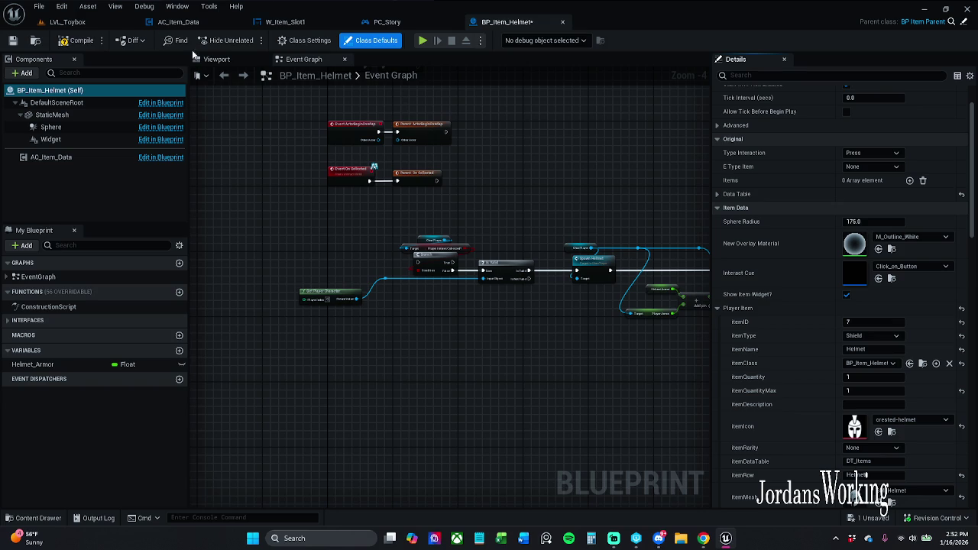
mouse_move(392, 248)
mouse_down()
mouse_move(381, 216)
mouse_move(431, 242)
mouse_up()
key(Delete)
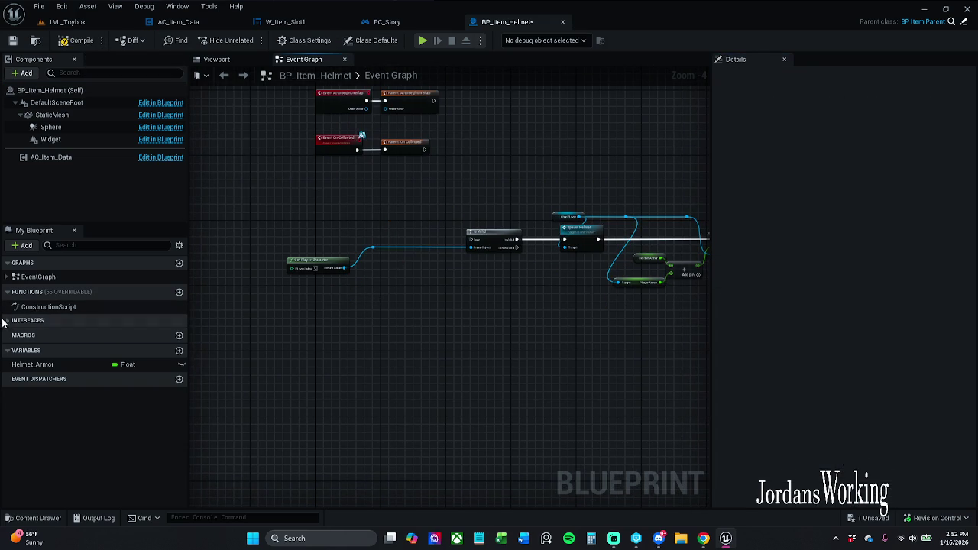
Step: Search for an Interact node, then delete the wrongly placed Interact node
scroll(456, 243, up, 2)
drag(490, 240, 427, 237)
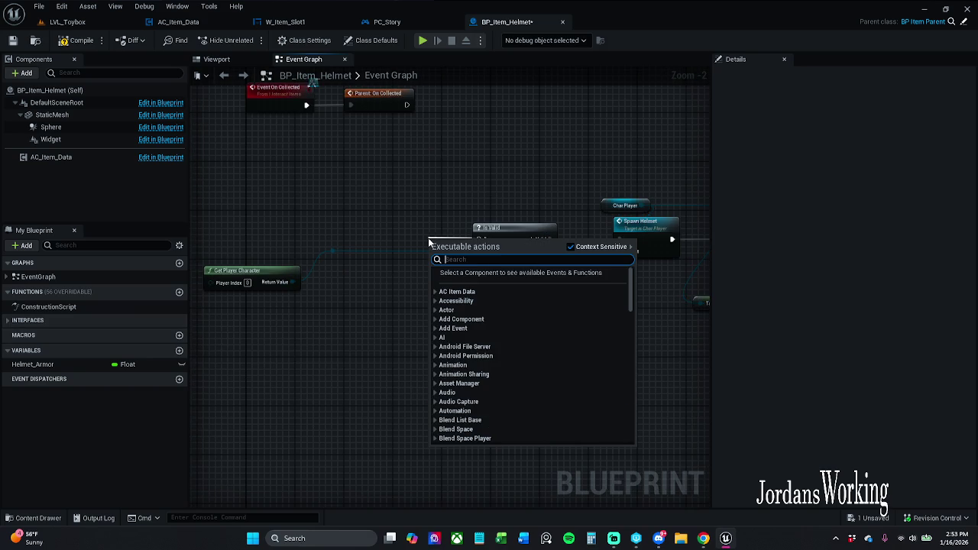
text(onC)
key(BackSpace)
key(BackSpace)
key(BackSpace)
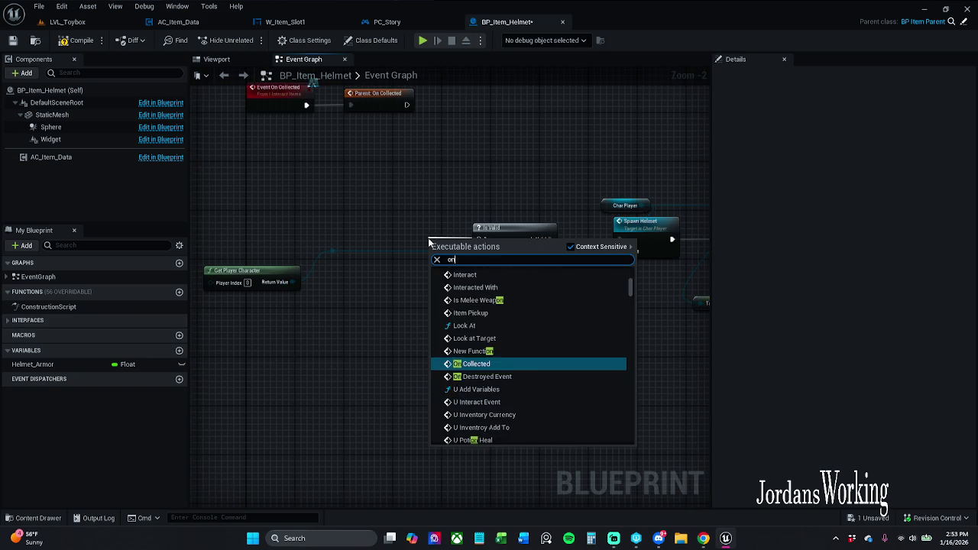
text(In)
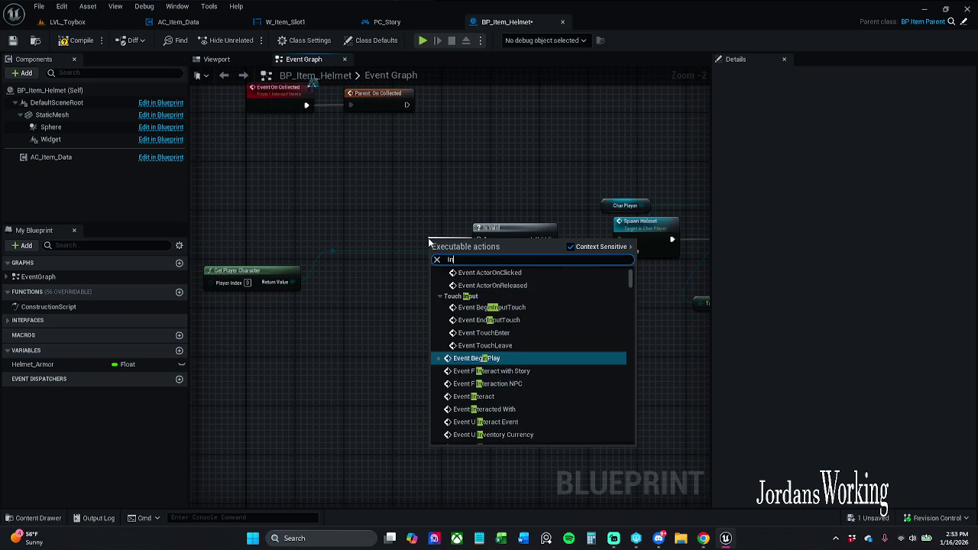
text(teract)
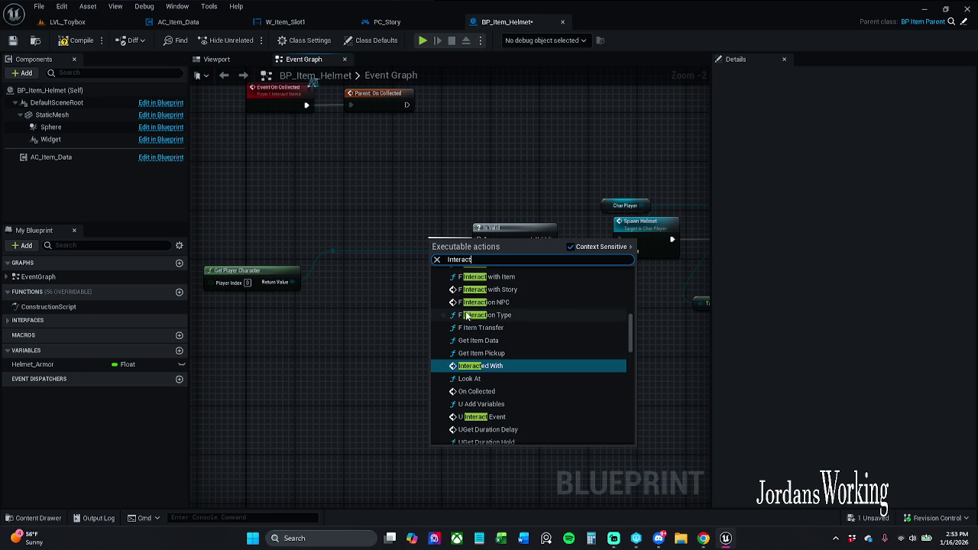
scroll(477, 317, up, 5)
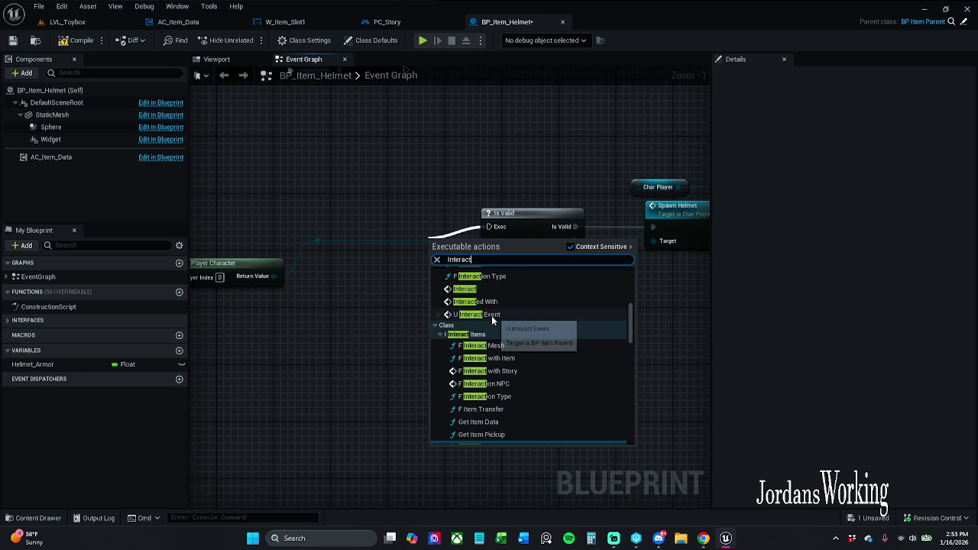
click(468, 305)
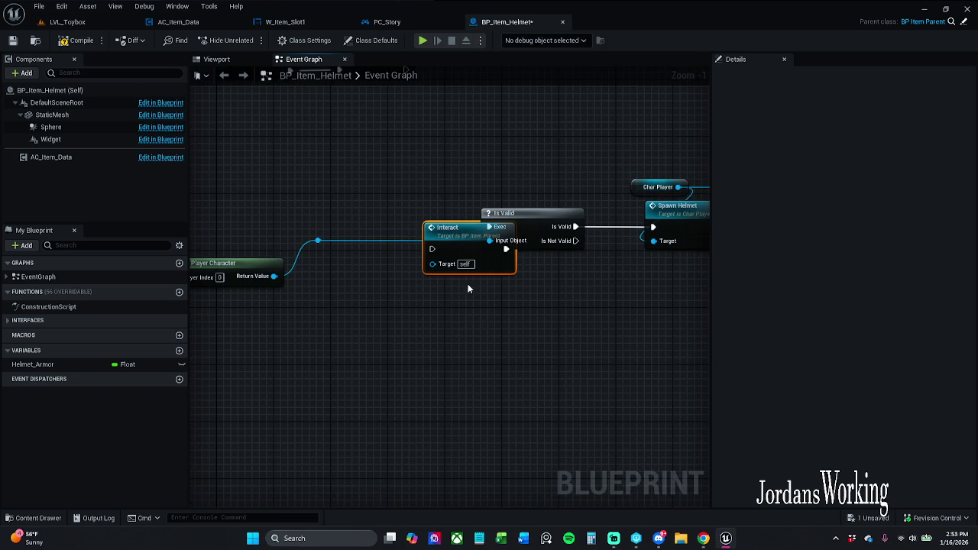
key(Delete)
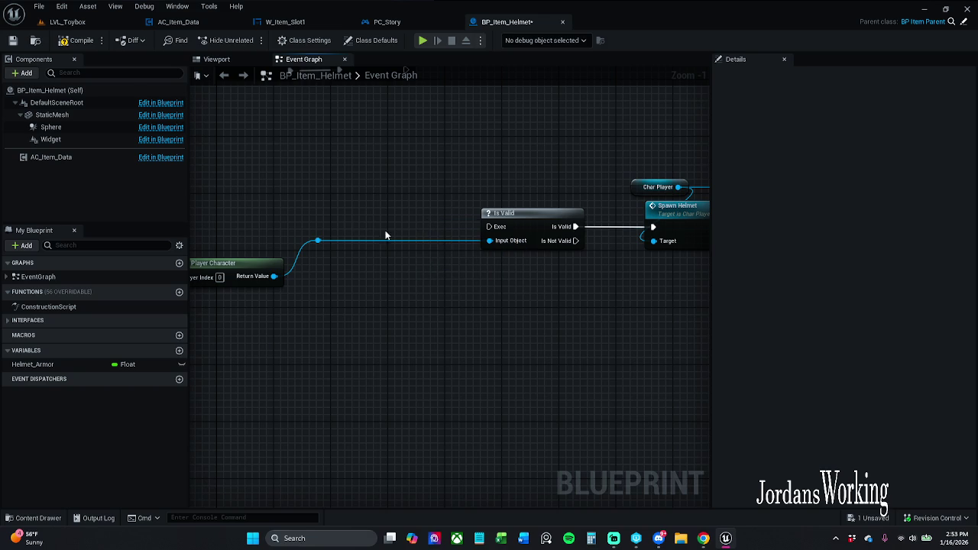
Step: Add Event Interact from the Interfaces list and wire it into Is Valid's Exec input
click(18, 323)
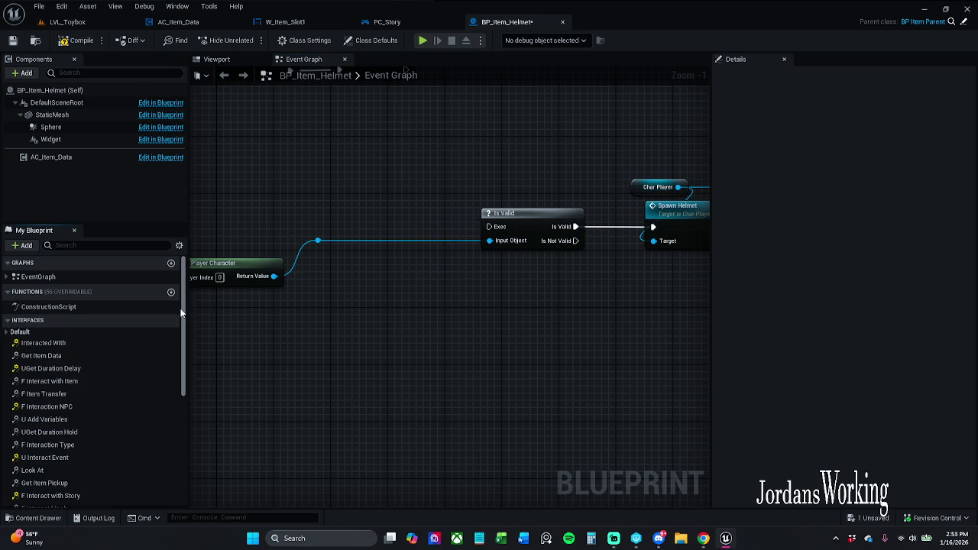
scroll(176, 355, down, 3)
scroll(175, 355, down, 4)
double_click(46, 443)
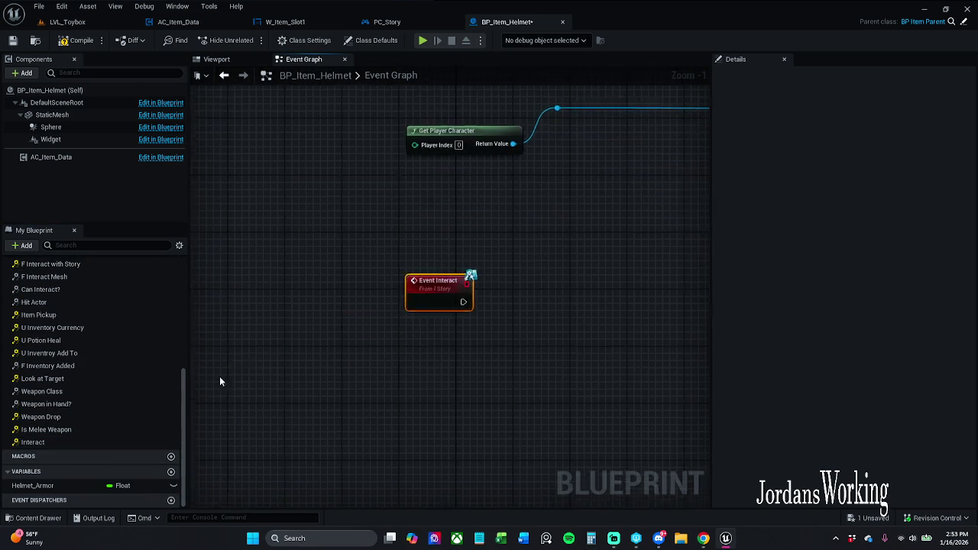
scroll(110, 374, up, 8)
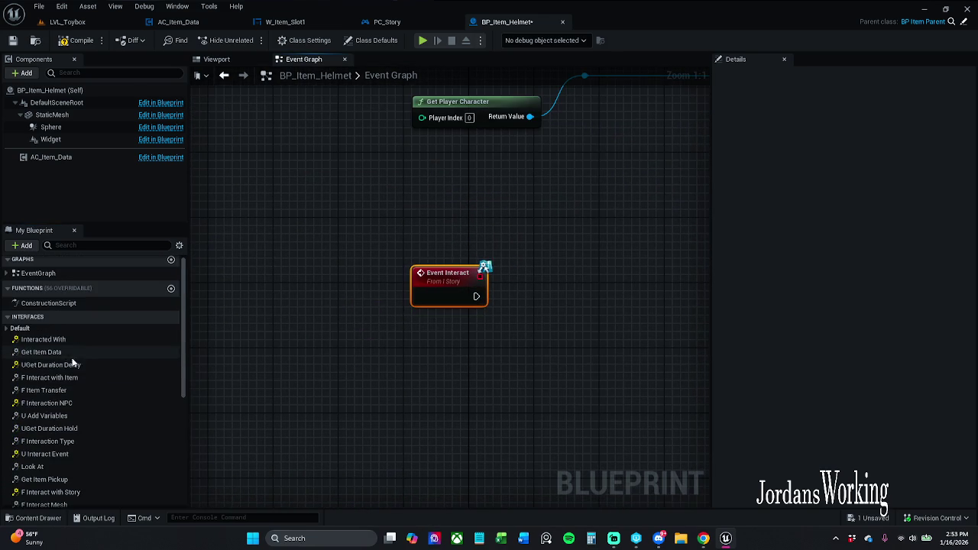
click(34, 324)
mouse_move(327, 430)
mouse_down()
mouse_move(384, 396)
mouse_move(572, 200)
mouse_move(555, 194)
mouse_move(666, 195)
mouse_up()
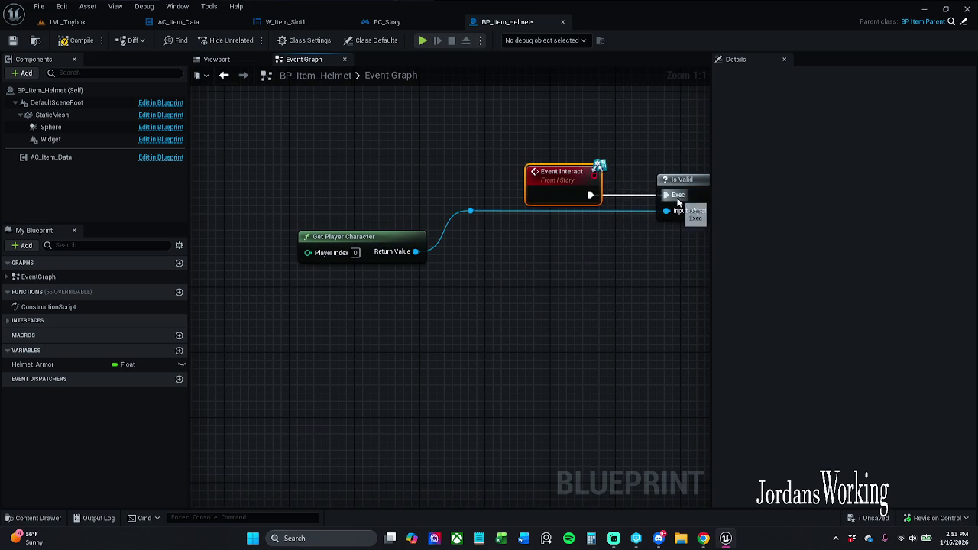
drag(602, 307, 527, 309)
Step: Connect Get Player Character to Is Valid's Input Object
scroll(500, 287, down, 2)
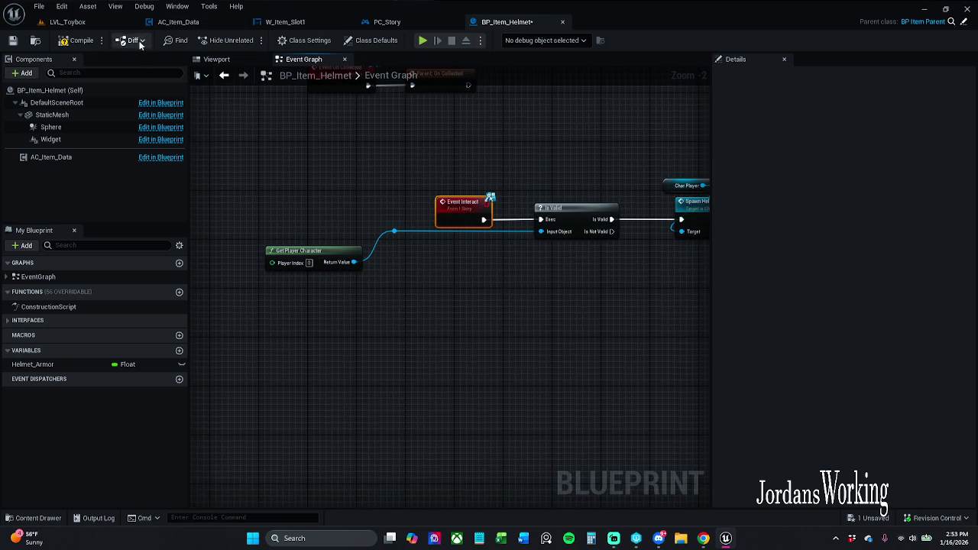
drag(381, 205, 331, 232)
scroll(331, 232, down, 3)
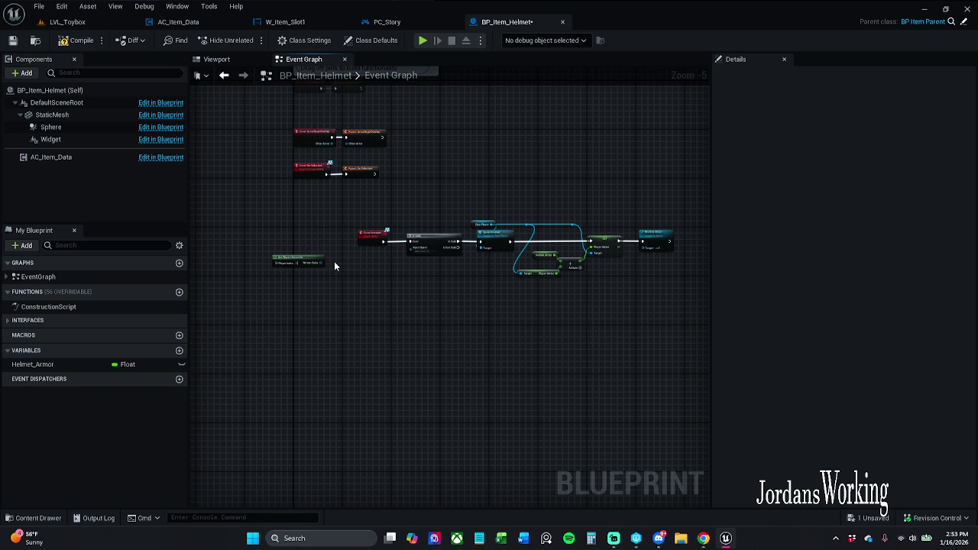
scroll(334, 265, up, 3)
drag(299, 264, 486, 233)
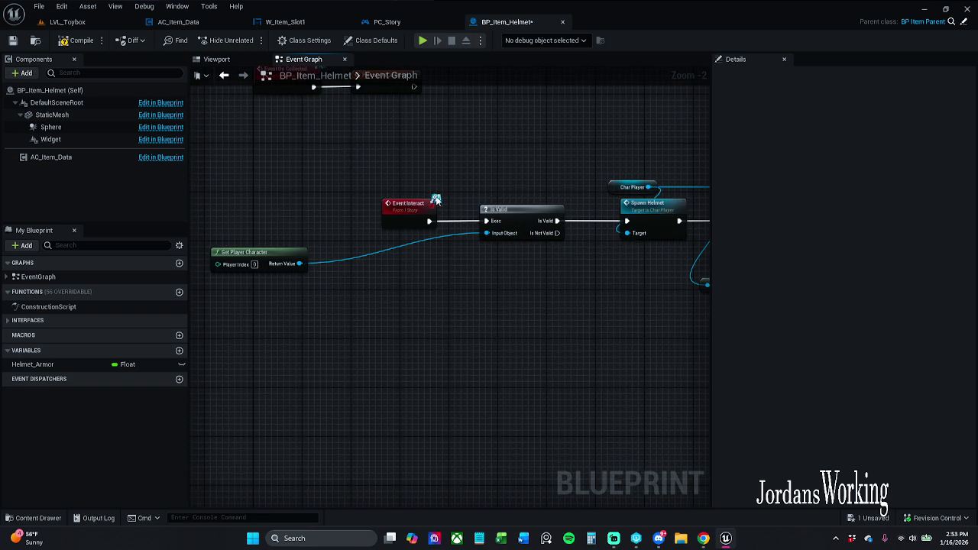
Step: Delete the Destroy Actor node from the helmet pickup chain
mouse_move(391, 151)
mouse_down()
mouse_move(714, 305)
mouse_move(706, 340)
mouse_up()
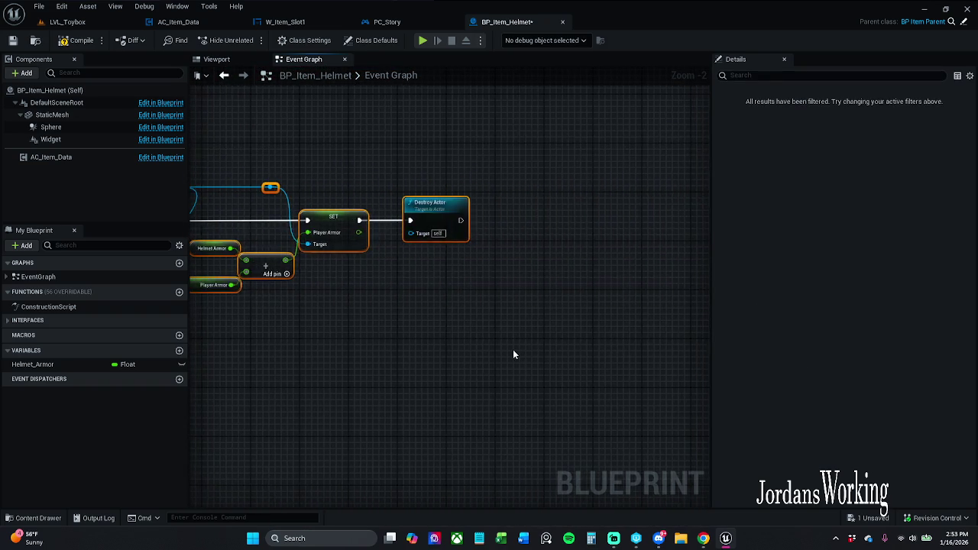
mouse_move(507, 310)
mouse_down()
mouse_move(638, 266)
mouse_move(463, 220)
mouse_move(328, 216)
mouse_up()
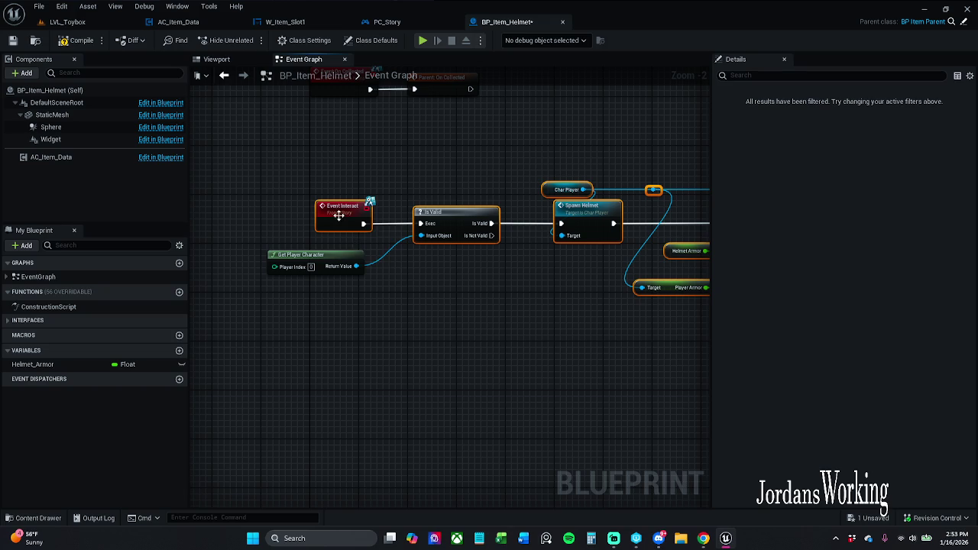
drag(445, 299, 99, 288)
click(530, 222)
key(Delete)
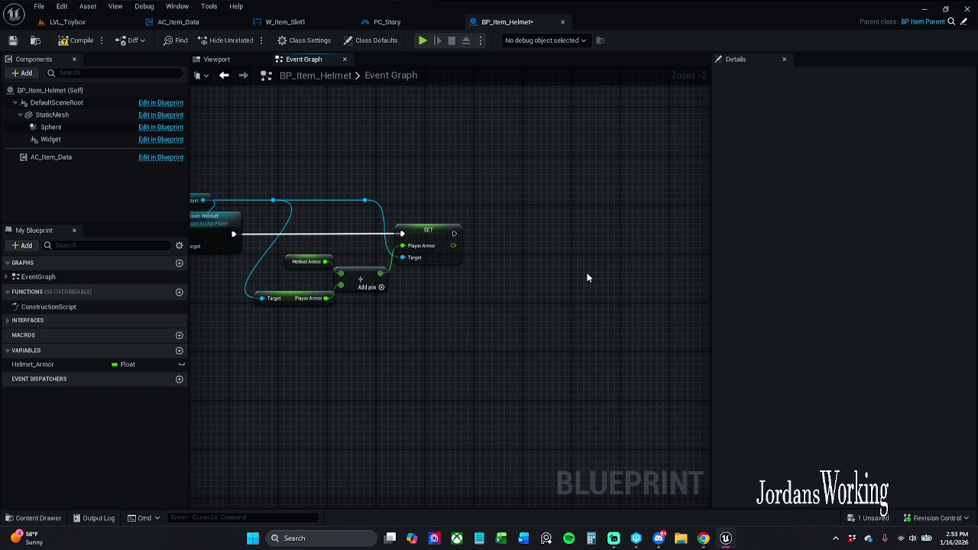
Step: Select the Spawn Helmet node and open its function graph with Alt+G
drag(531, 276, 707, 288)
mouse_move(552, 303)
mouse_down()
mouse_move(580, 283)
mouse_move(563, 299)
mouse_move(588, 308)
mouse_up()
click(515, 221)
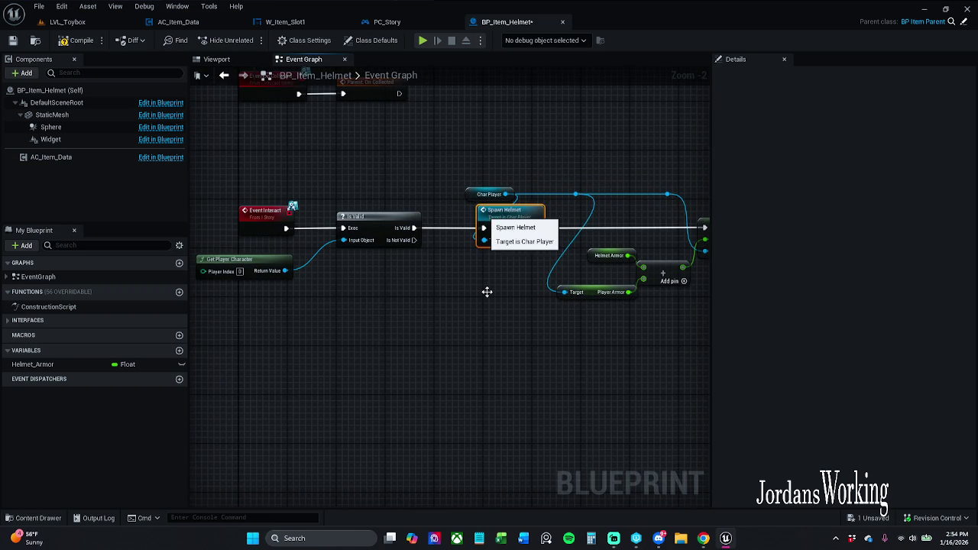
key(alt+g)
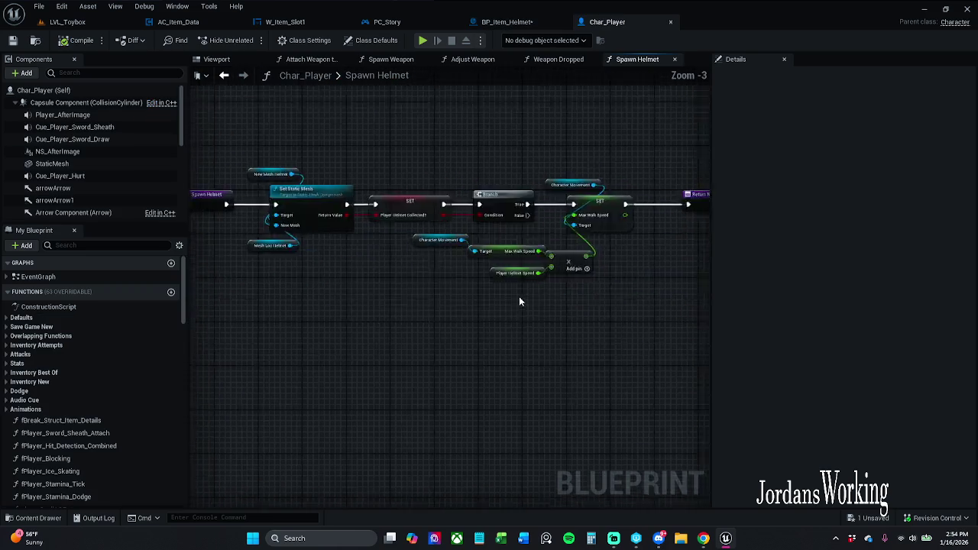
Step: Zoom into the Spawn Helmet graph, then save BP_Item_Helmet by checking out the asset
scroll(506, 283, up, 3)
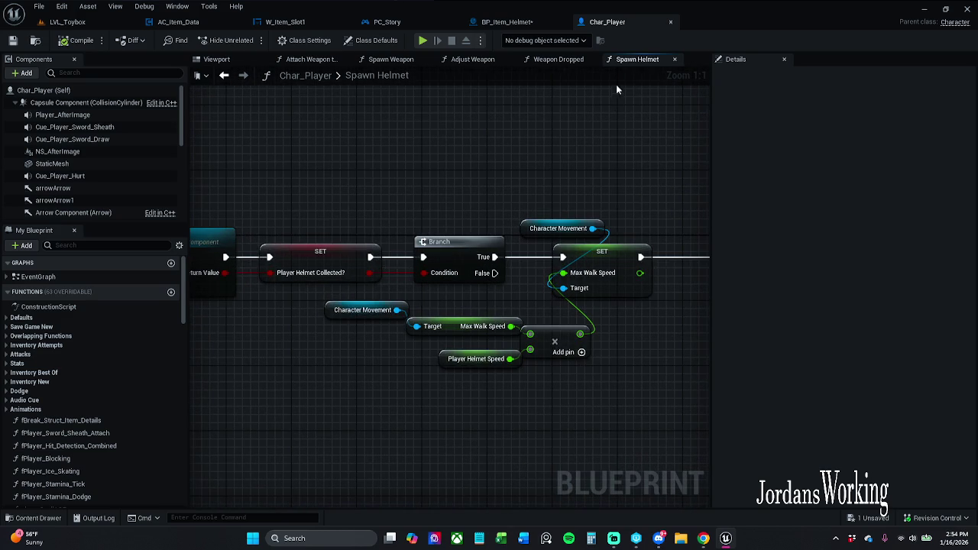
click(506, 21)
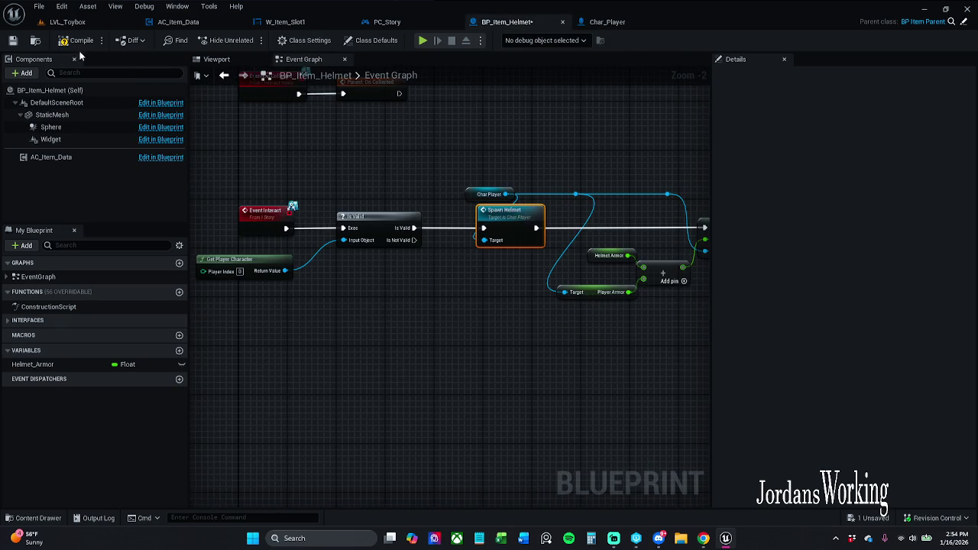
click(13, 39)
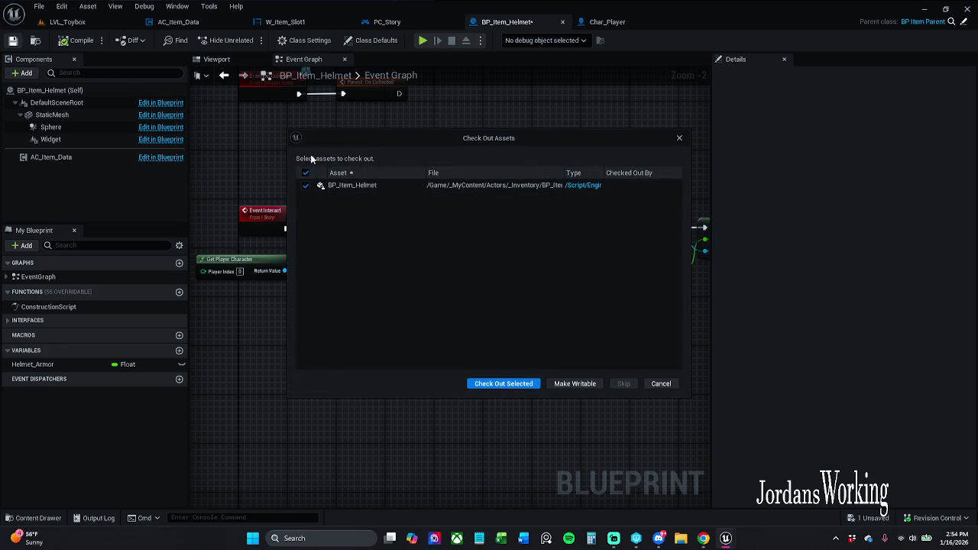
click(522, 382)
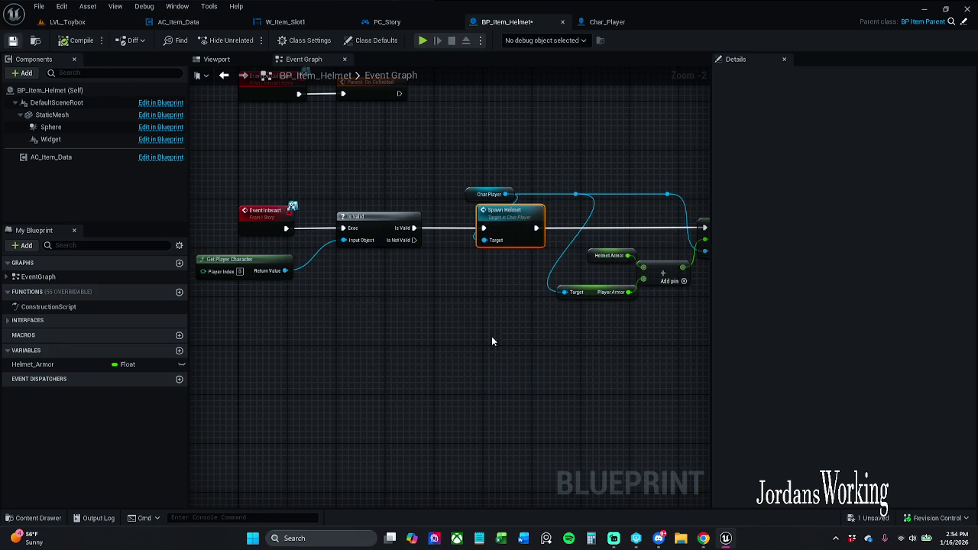
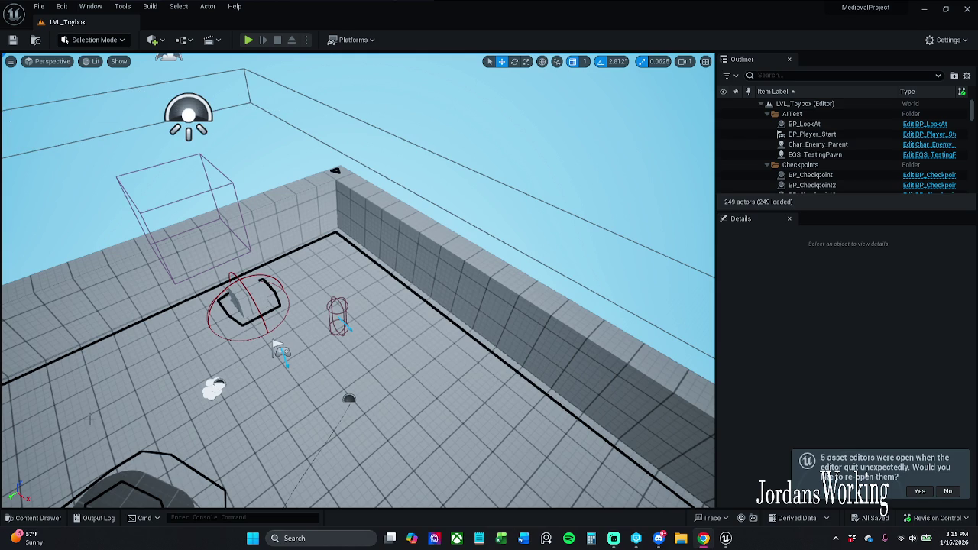
Step: Toggle the navigation mesh display, restore last session's editors, check PC_Story's graph, then return to LVL_Toybox
key(p)
scroll(375, 437, down, 10)
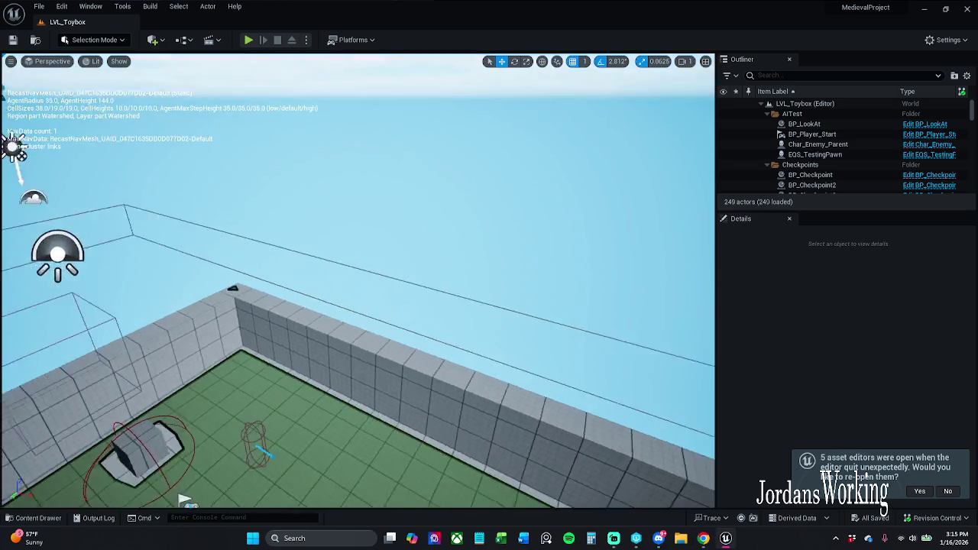
click(908, 492)
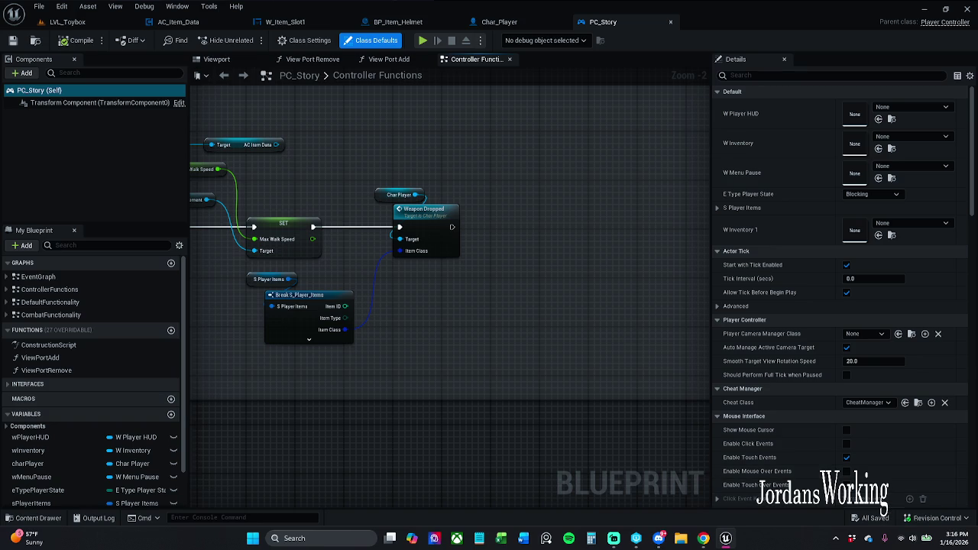
drag(409, 340, 518, 339)
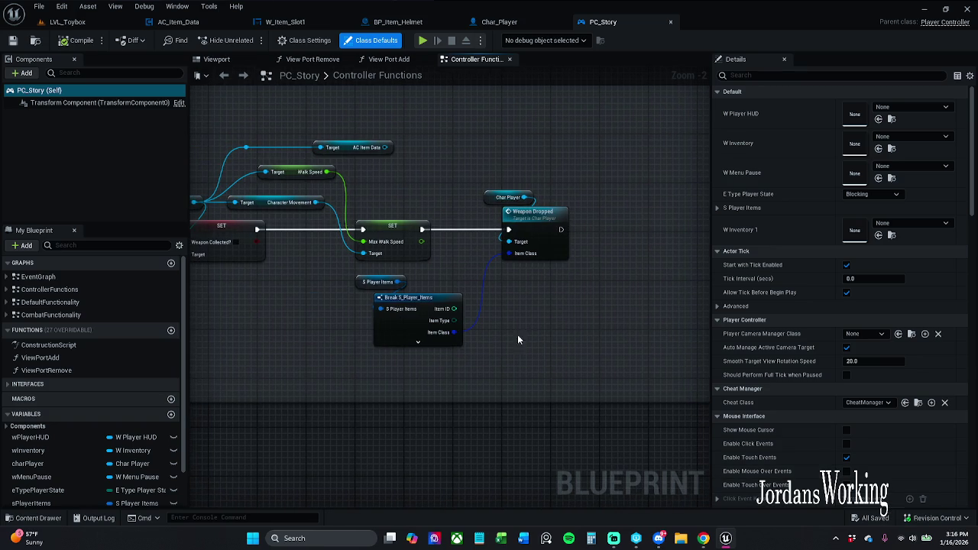
click(67, 21)
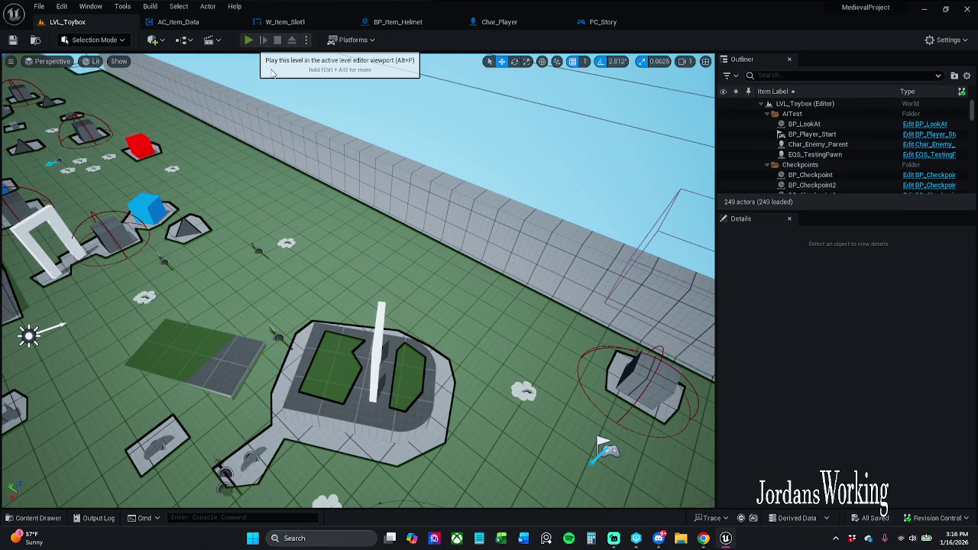
Step: Play-test the level, interact with the item, and bring up the Char_Player blueprint
click(248, 40)
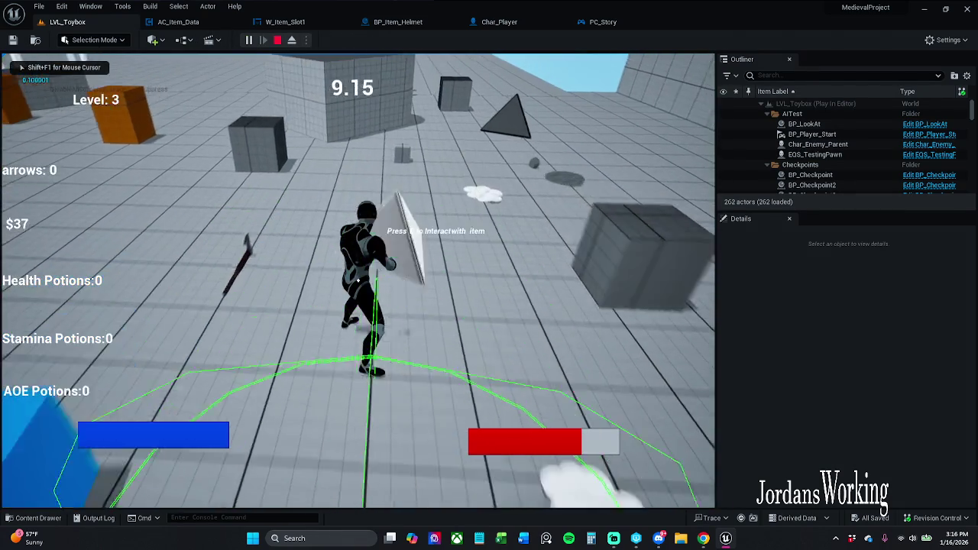
key(e)
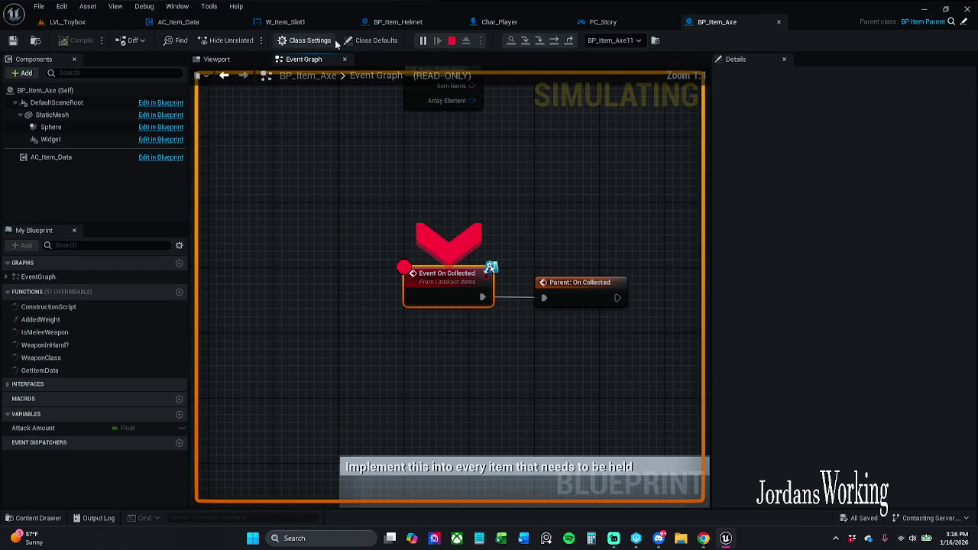
click(497, 23)
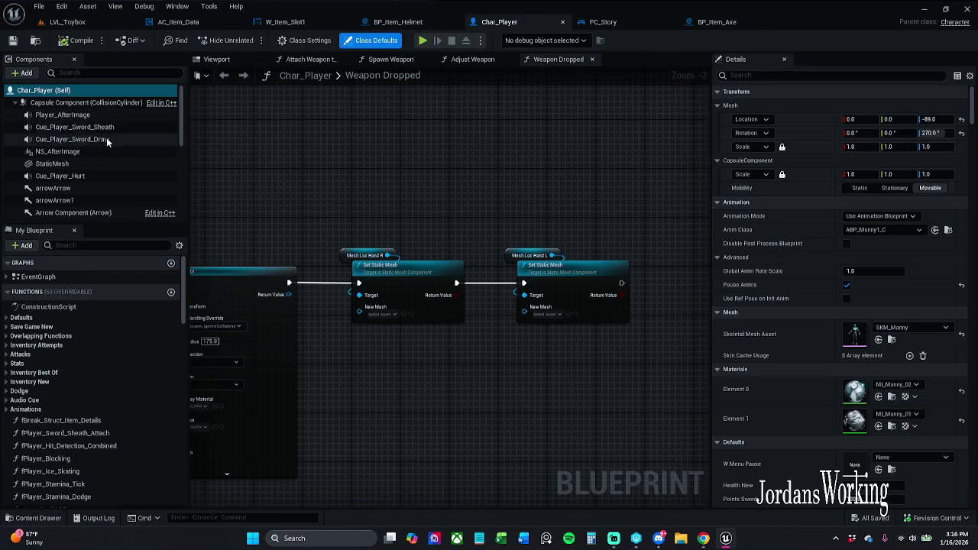
scroll(86, 195, down, 2)
Step: Turn off Pause Anims on Char_Player's Mesh component, then compile and save the blueprint
click(88, 194)
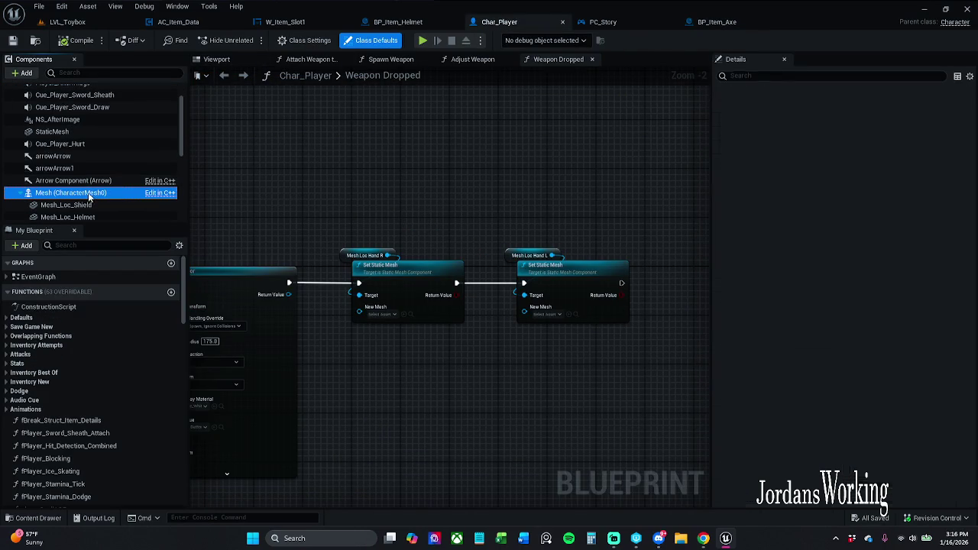
click(815, 77)
text(pa)
click(846, 120)
click(76, 40)
click(12, 40)
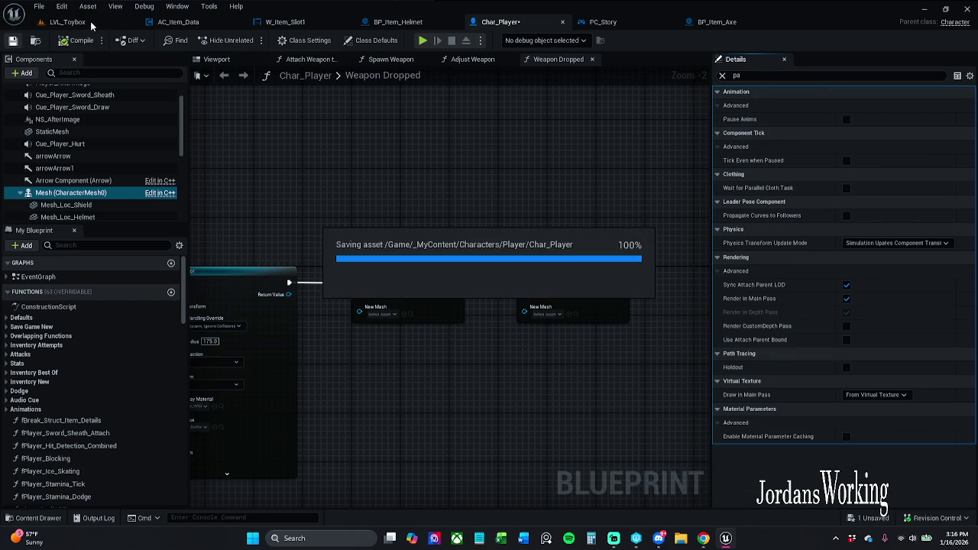
click(722, 76)
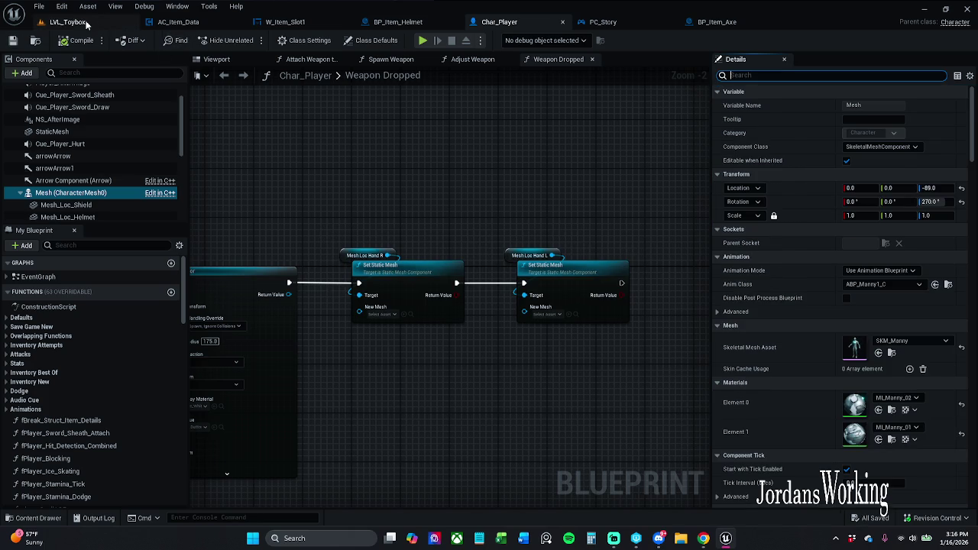
click(67, 22)
Step: Play-test interacting with the item on the ground, resume, and equip the axe from the inventory
click(248, 41)
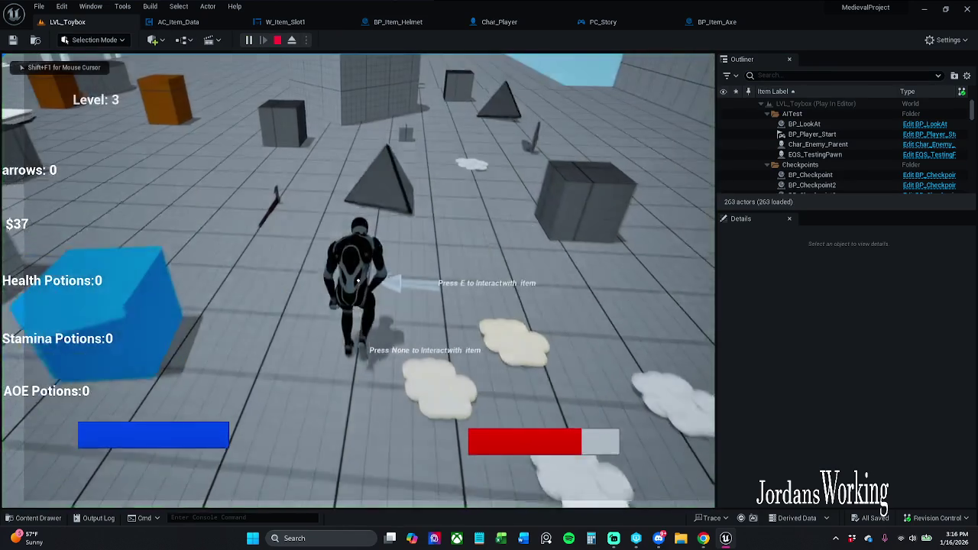
key(e)
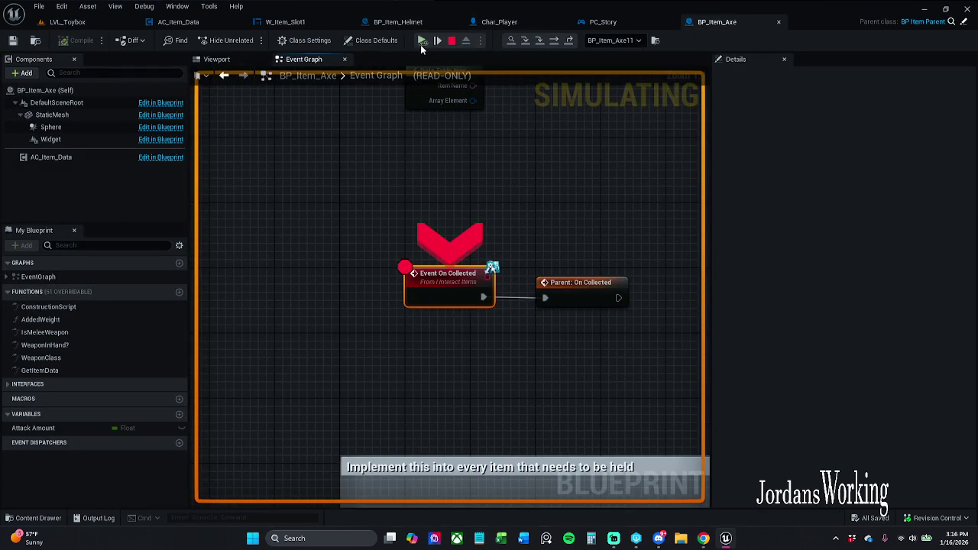
click(421, 40)
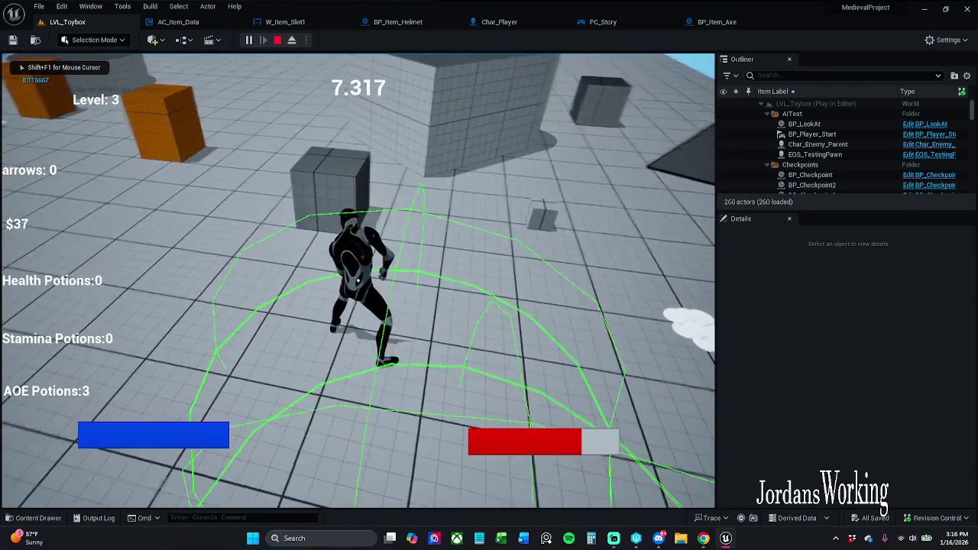
key(i)
click(143, 229)
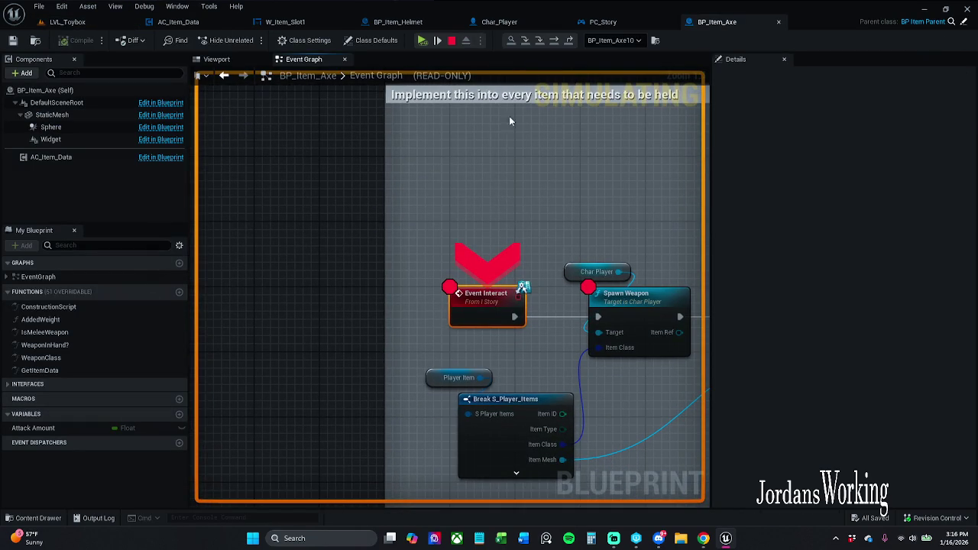
Step: In BP_Item_Axe, toggle breakpoints on the interact chain's last node and its red event node
scroll(415, 243, down, 4)
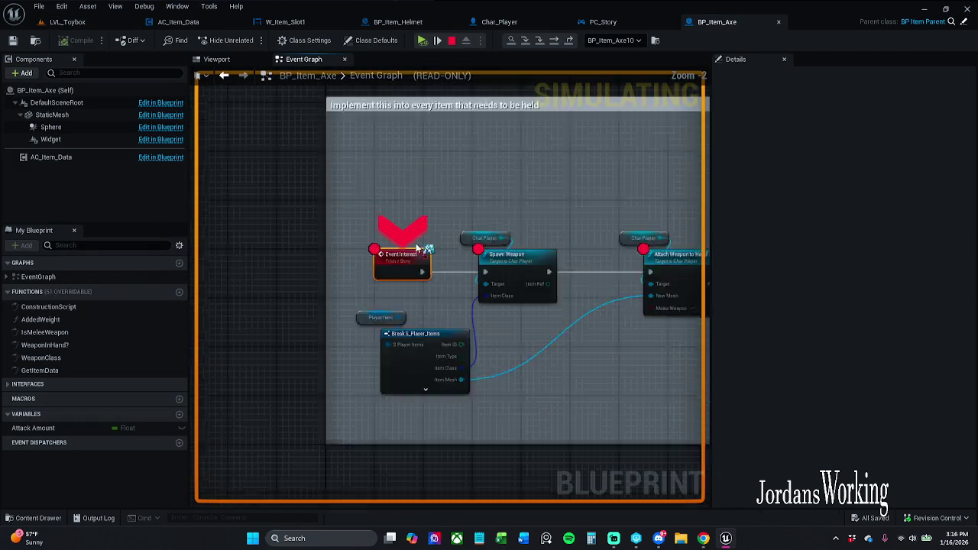
mouse_move(381, 209)
mouse_down()
mouse_move(671, 270)
mouse_move(722, 271)
mouse_move(403, 295)
mouse_move(380, 280)
mouse_up()
scroll(382, 284, down, 3)
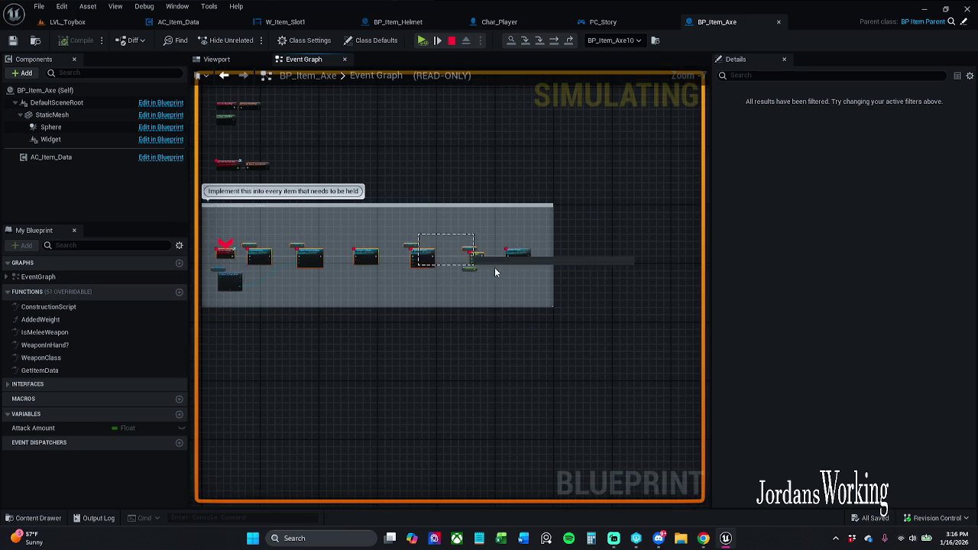
right_click(516, 255)
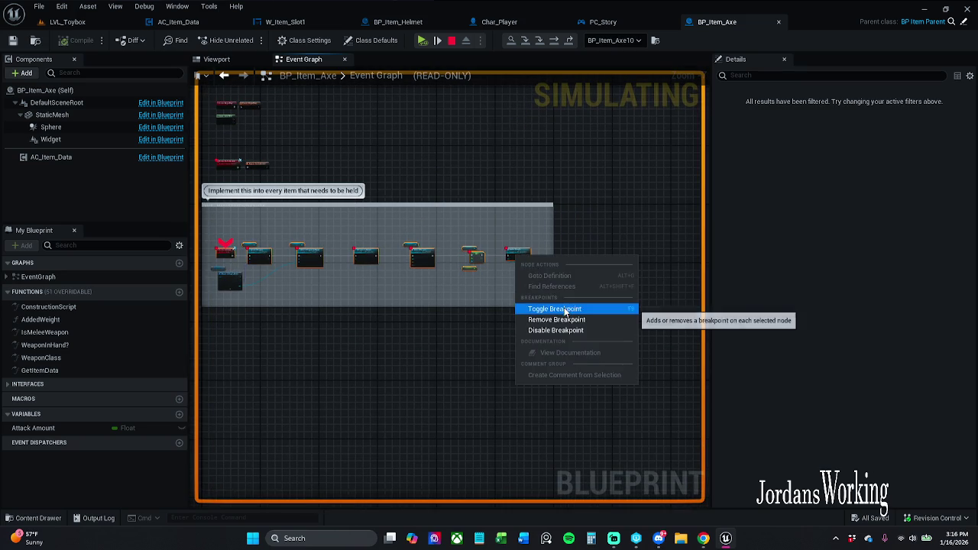
click(557, 309)
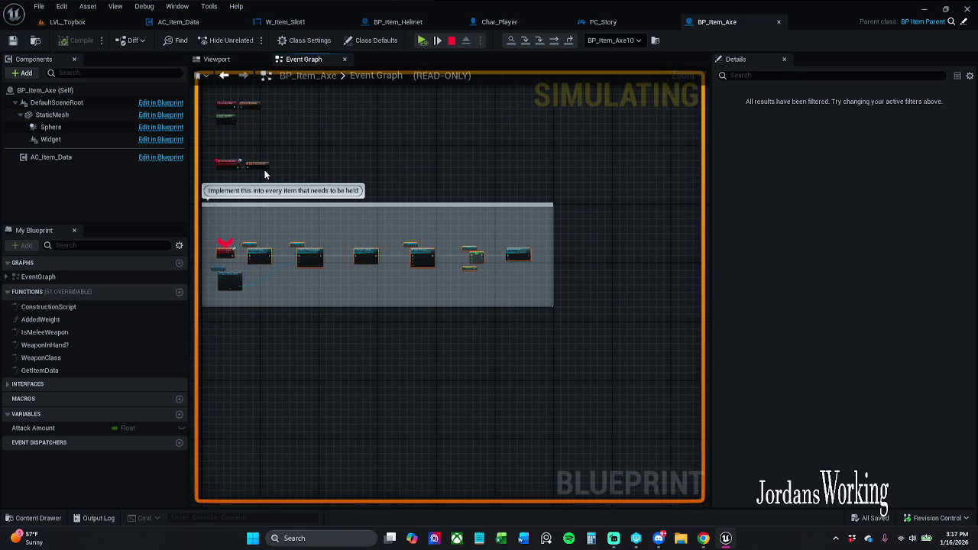
drag(259, 160, 328, 153)
click(324, 161)
right_click(321, 167)
click(380, 219)
Step: Resume play, take the axe from the inventory, swing it, and stop the session
click(423, 40)
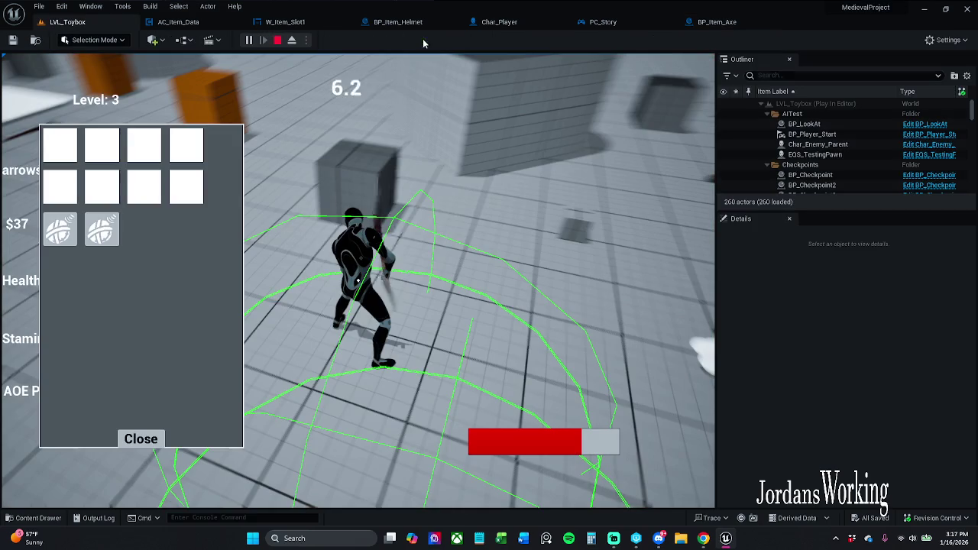
click(67, 239)
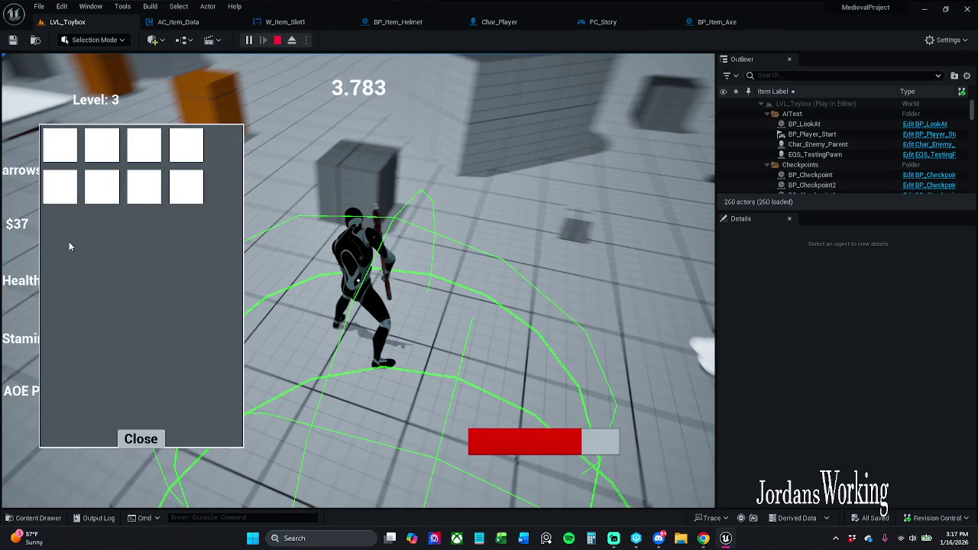
click(140, 438)
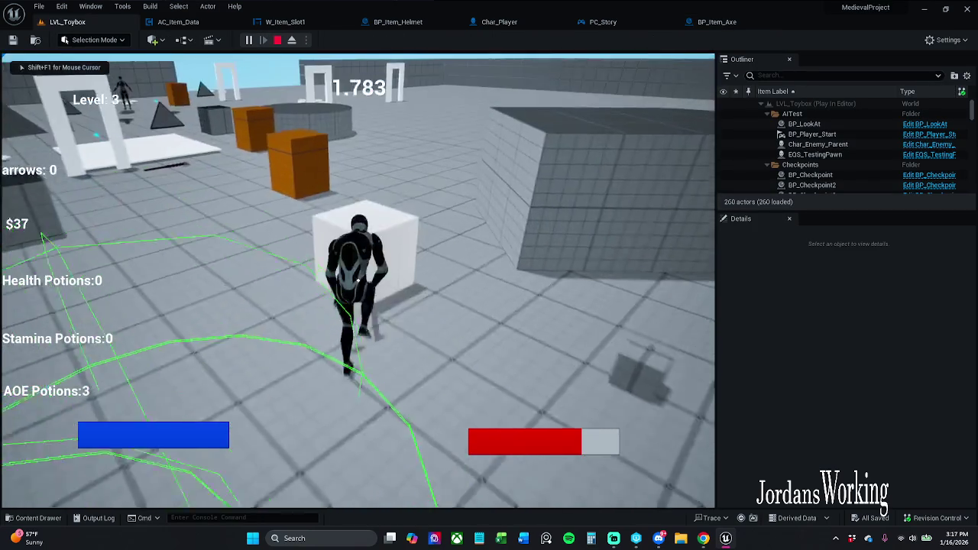
click(358, 281)
key(Escape)
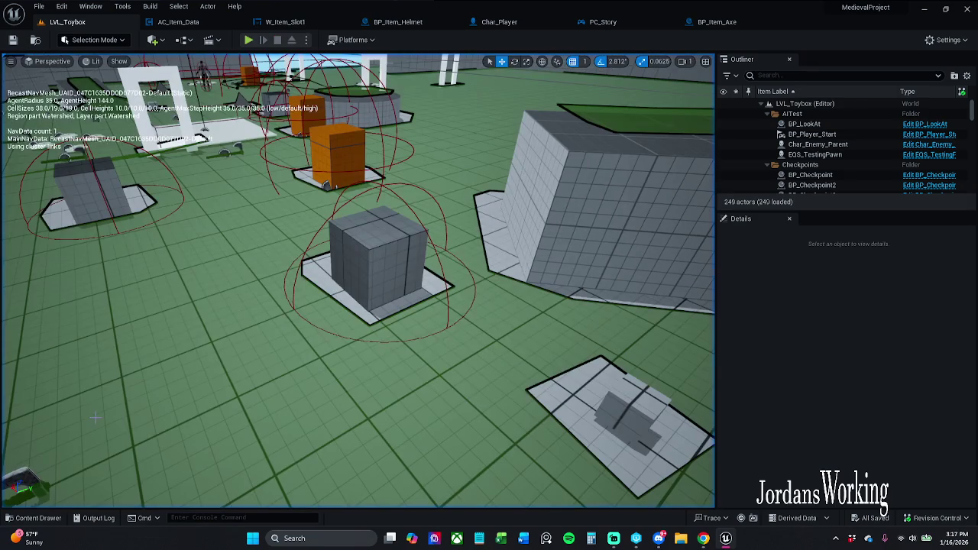
Step: Play again, walk forward, equip the axe from the inventory, stop, and select the strength potion
key(alt+p)
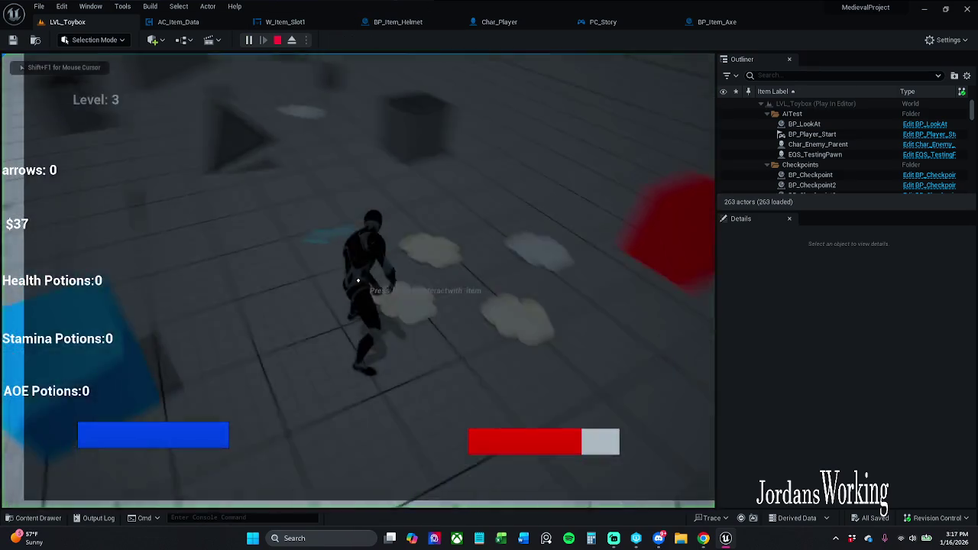
key(w)
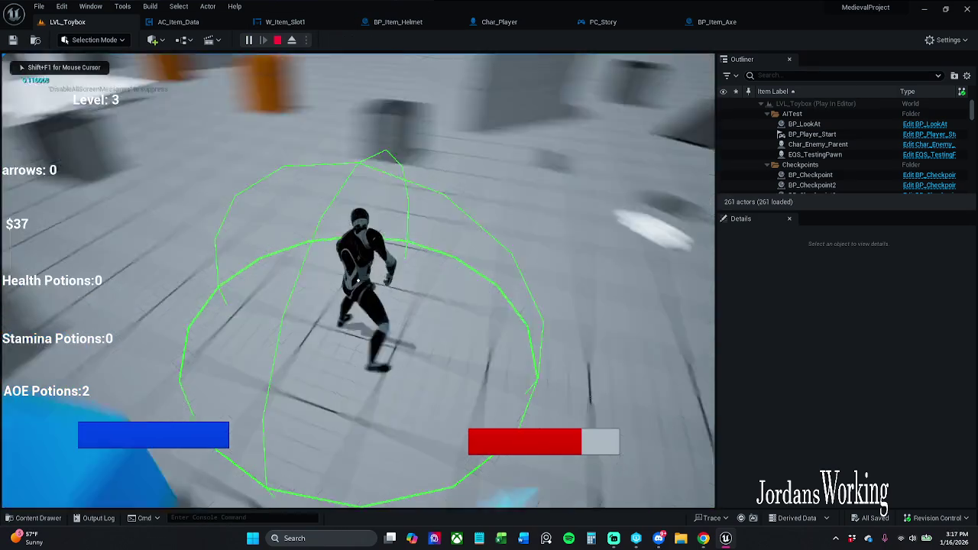
key(i)
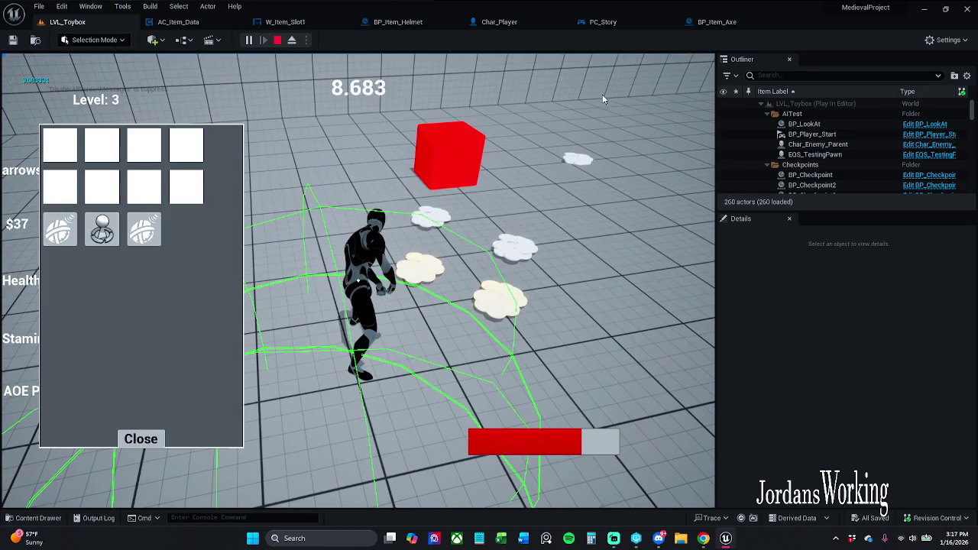
click(62, 229)
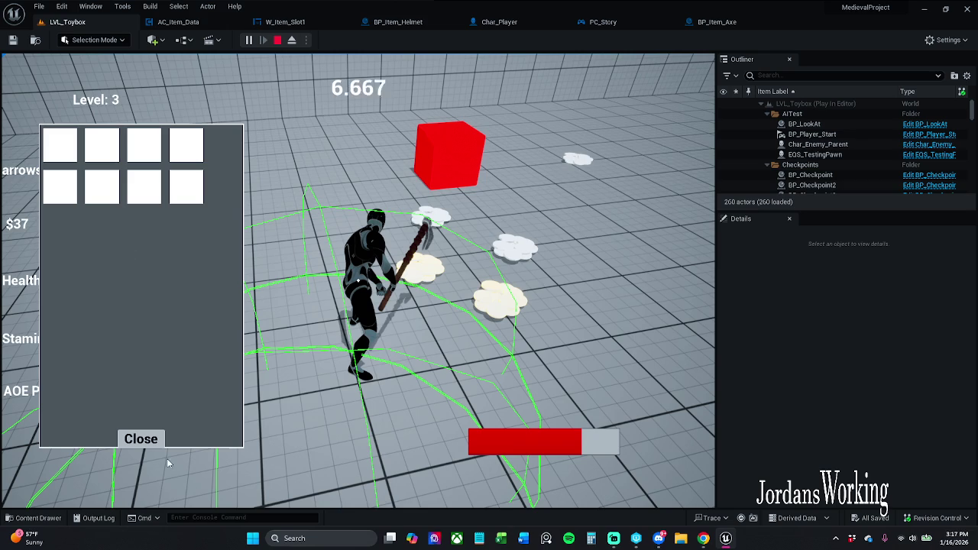
click(147, 446)
key(Escape)
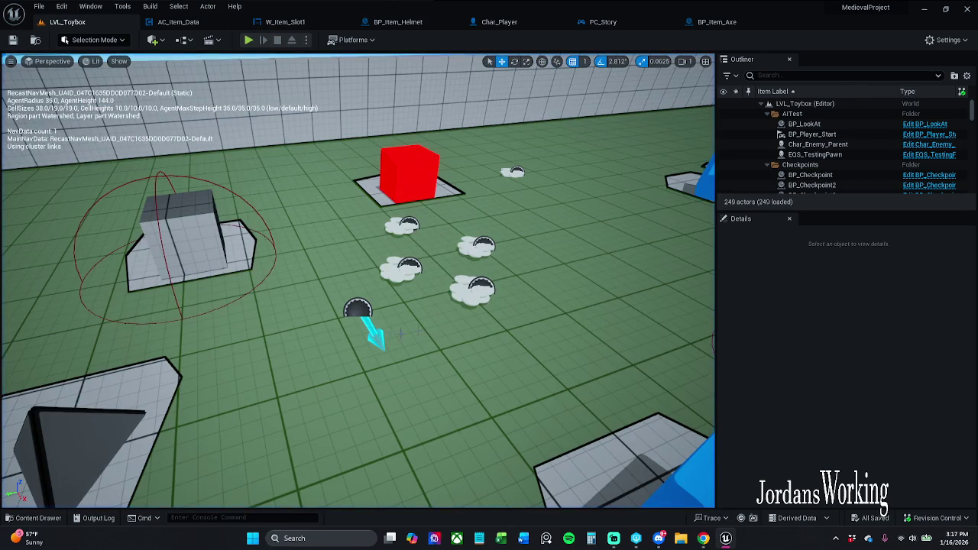
click(359, 312)
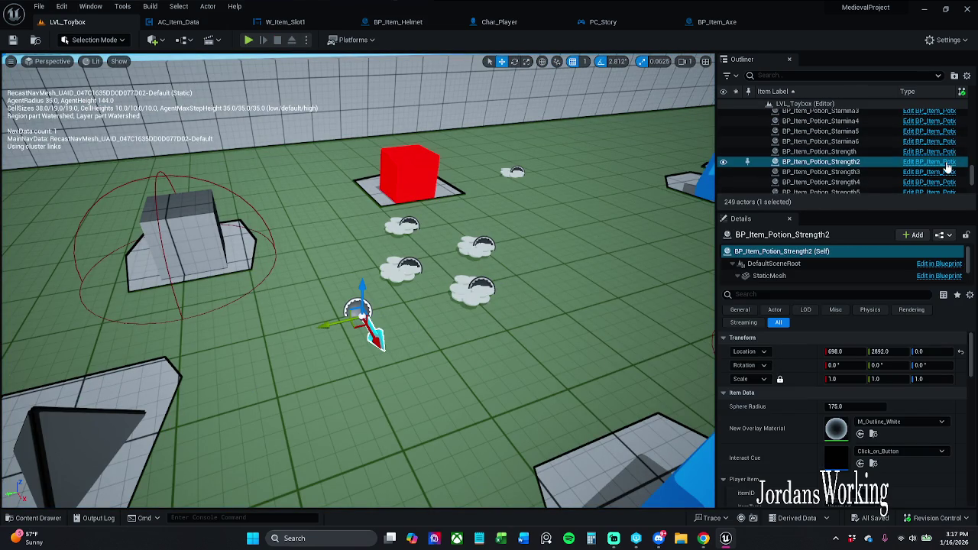
Step: In the potion blueprint, wire Event On Collected into the Parent: On Collected node
key(ctrl+e)
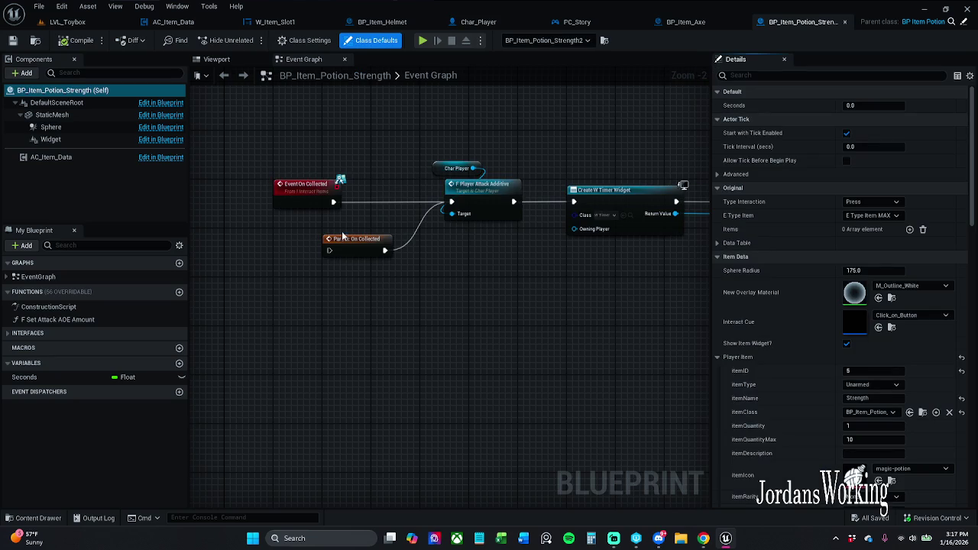
drag(344, 250, 376, 250)
click(375, 223)
mouse_move(333, 201)
mouse_down()
mouse_move(359, 250)
mouse_move(303, 236)
mouse_move(296, 247)
mouse_move(315, 295)
mouse_up()
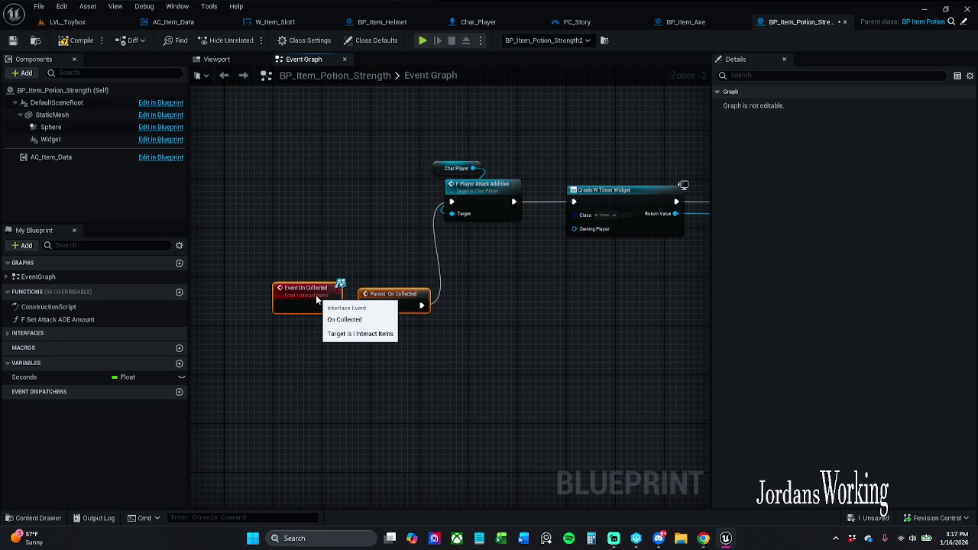
click(244, 313)
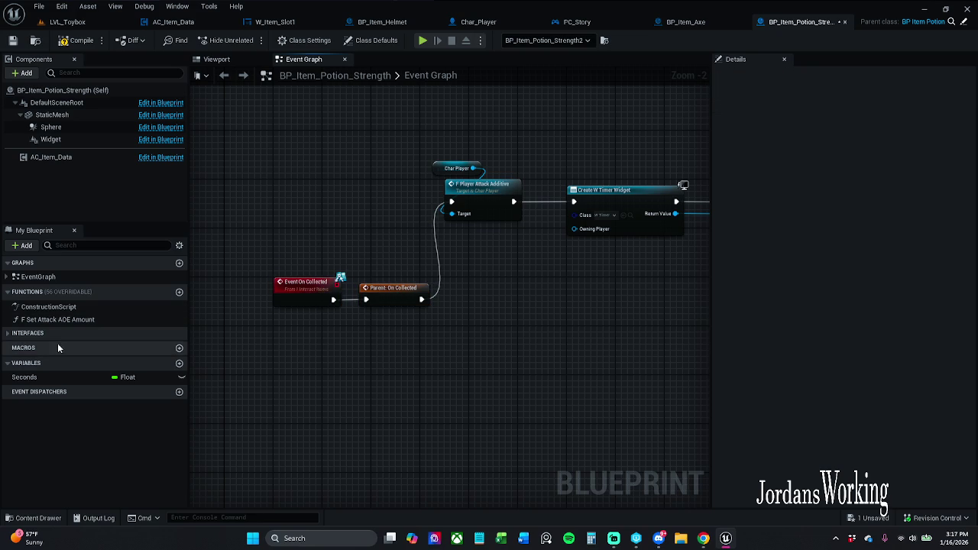
Step: Add the Interact interface event to the graph from the Interfaces list
click(7, 334)
scroll(175, 403, down, 5)
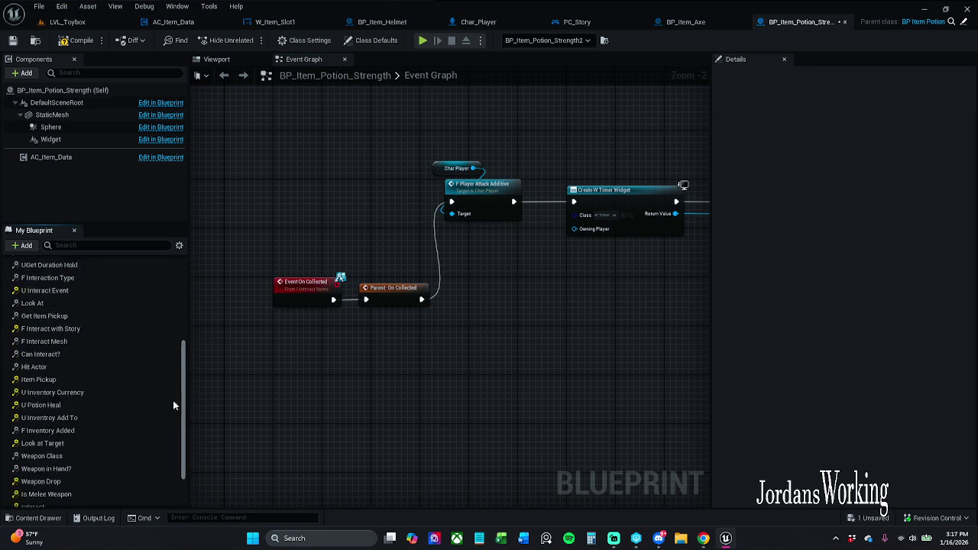
double_click(45, 441)
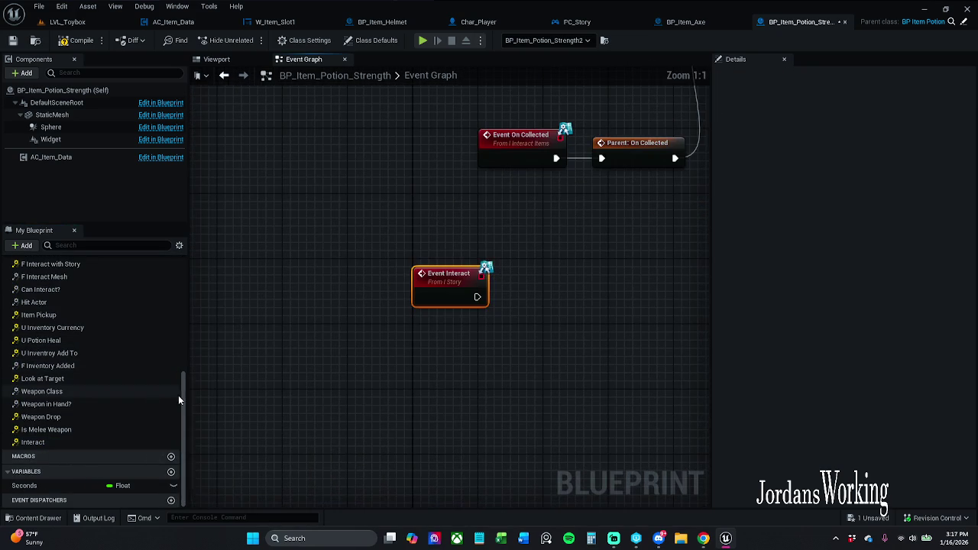
drag(182, 394, 187, 325)
scroll(162, 290, up, 5)
double_click(46, 307)
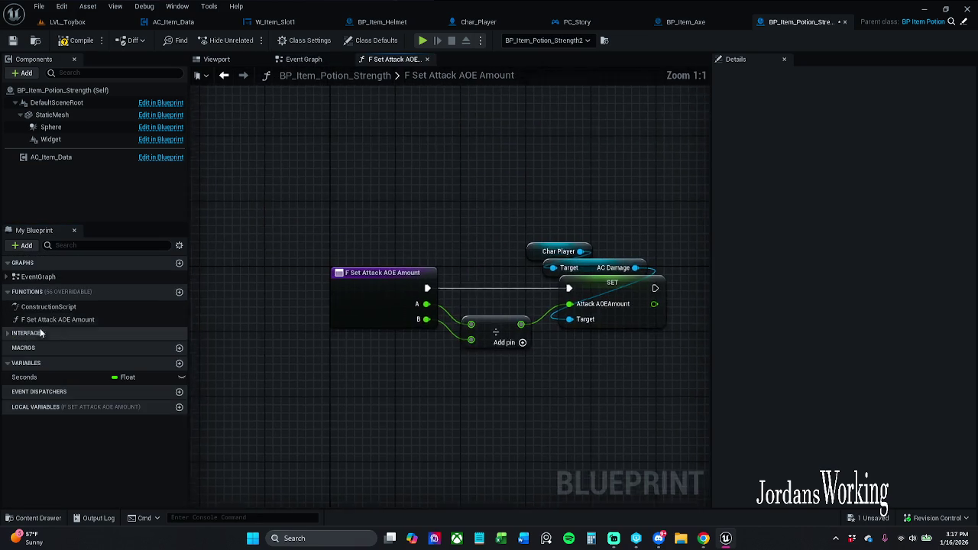
click(43, 333)
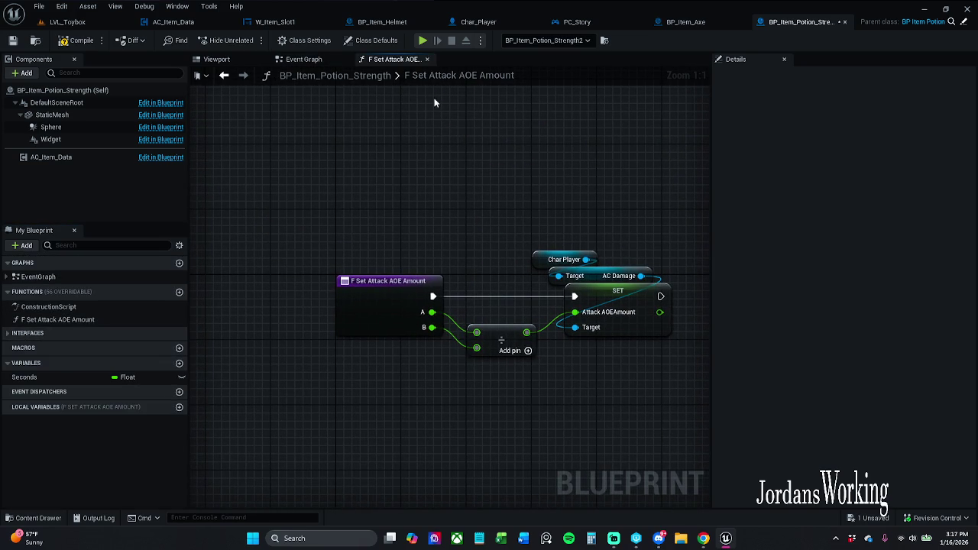
click(426, 59)
Step: Feed F Player Attack Additive only from Event Interact, then save and check out the blueprint
mouse_move(410, 300)
mouse_down()
mouse_move(442, 140)
mouse_move(485, 72)
mouse_move(489, 128)
mouse_move(472, 163)
mouse_up()
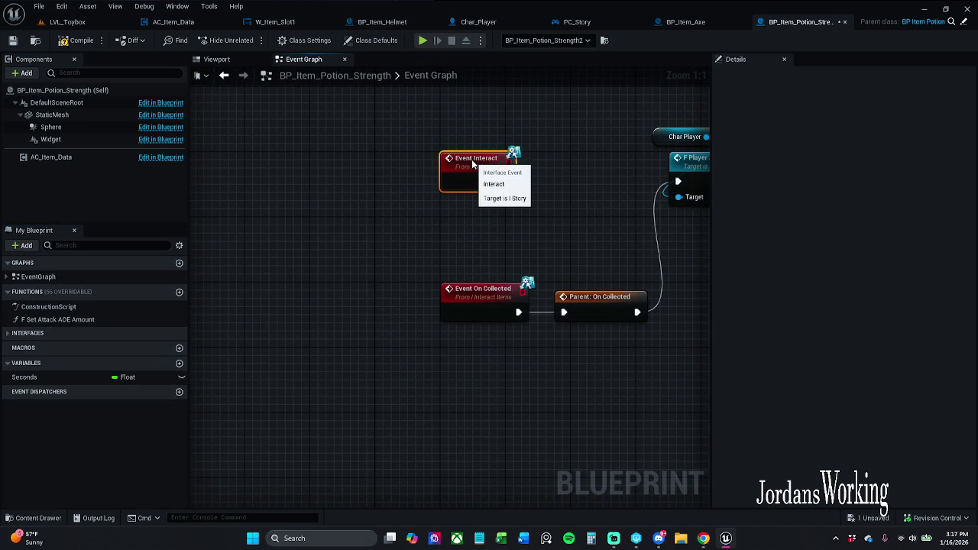
mouse_move(552, 164)
mouse_down()
mouse_move(450, 172)
mouse_move(571, 191)
mouse_up()
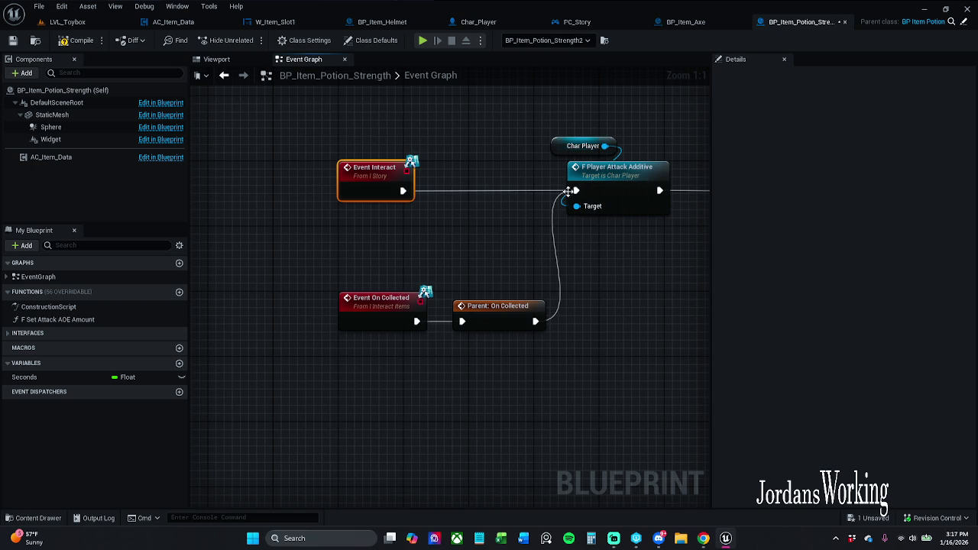
mouse_move(359, 180)
mouse_down()
mouse_move(458, 181)
mouse_move(427, 185)
mouse_up()
click(485, 156)
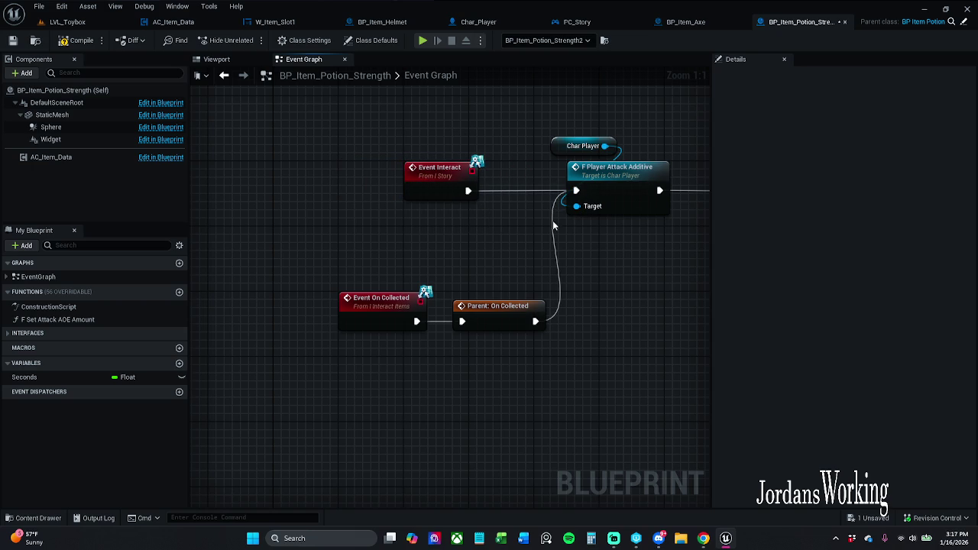
drag(535, 321, 468, 190)
click(13, 41)
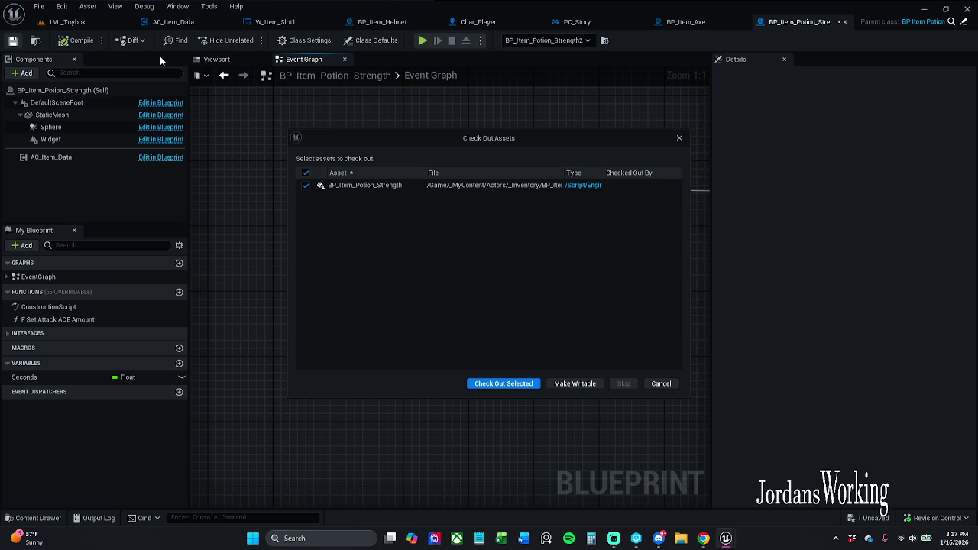
click(487, 382)
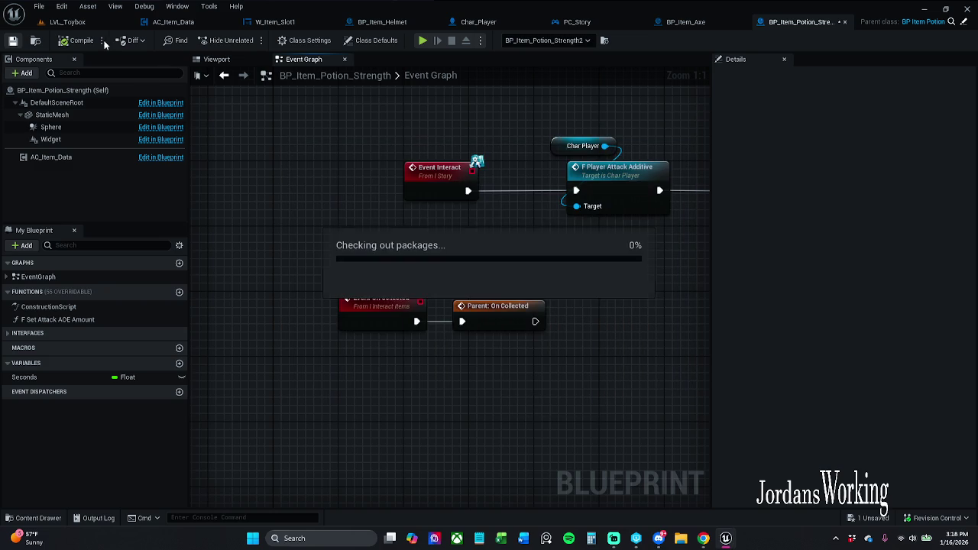
click(88, 22)
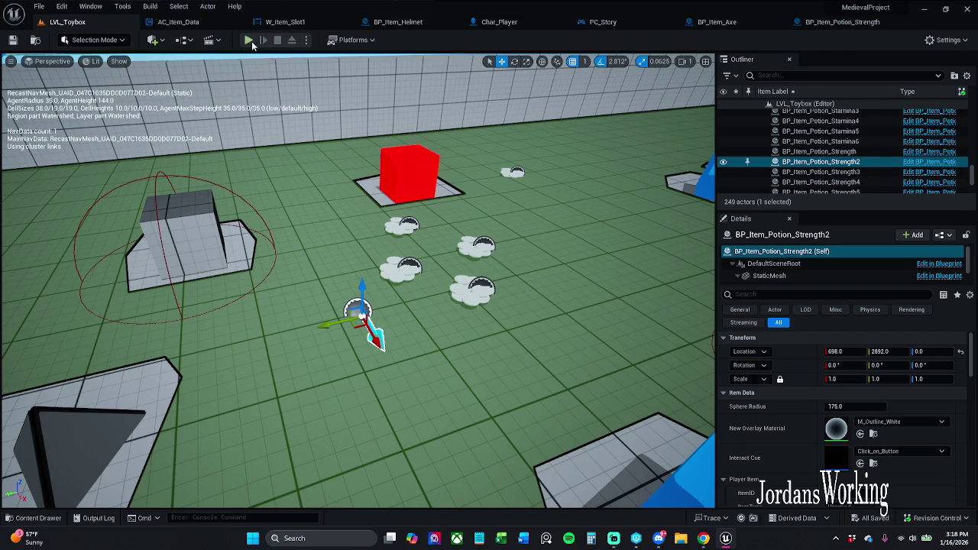
Step: Play-test LVL_Toybox, use the strength potion from the inventory, walk to watch its countdown, then stop
click(248, 40)
key(i)
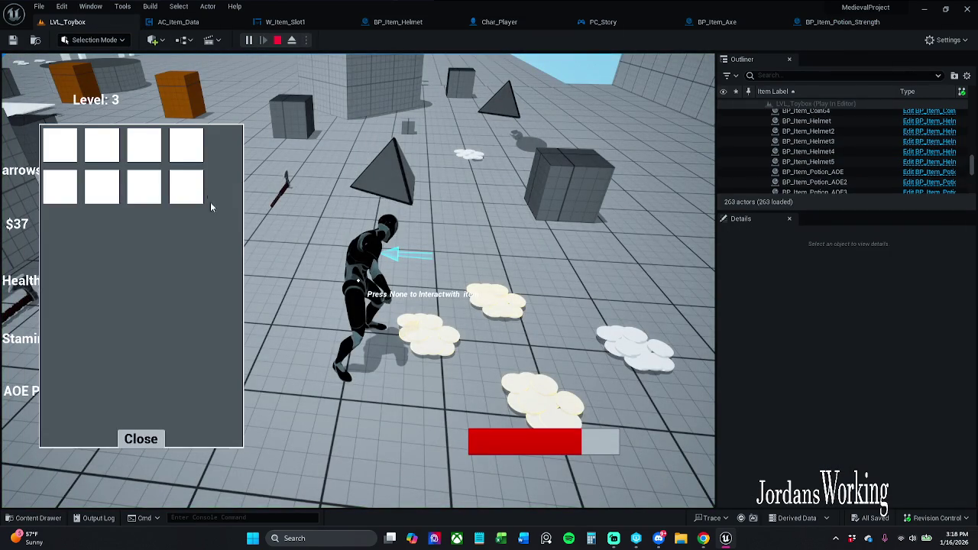
click(141, 439)
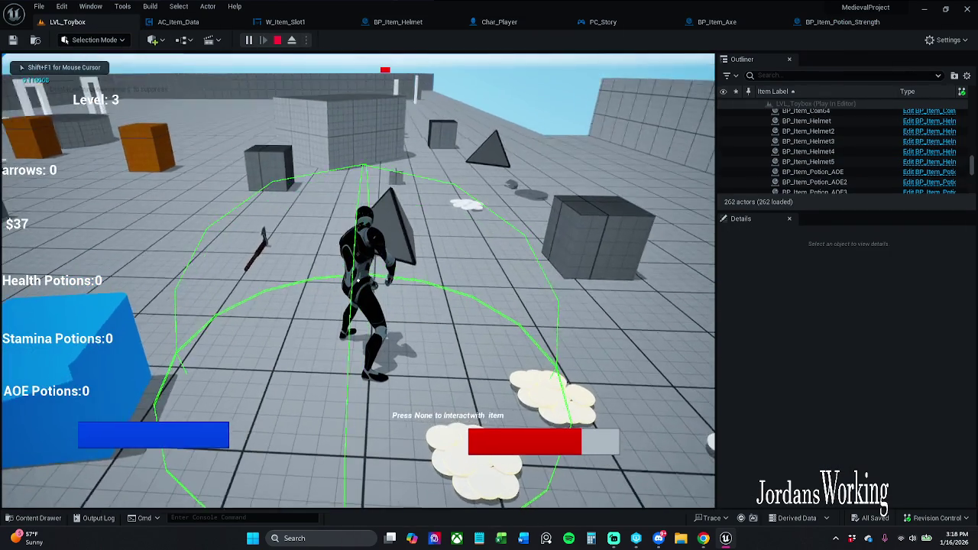
key(i)
click(60, 229)
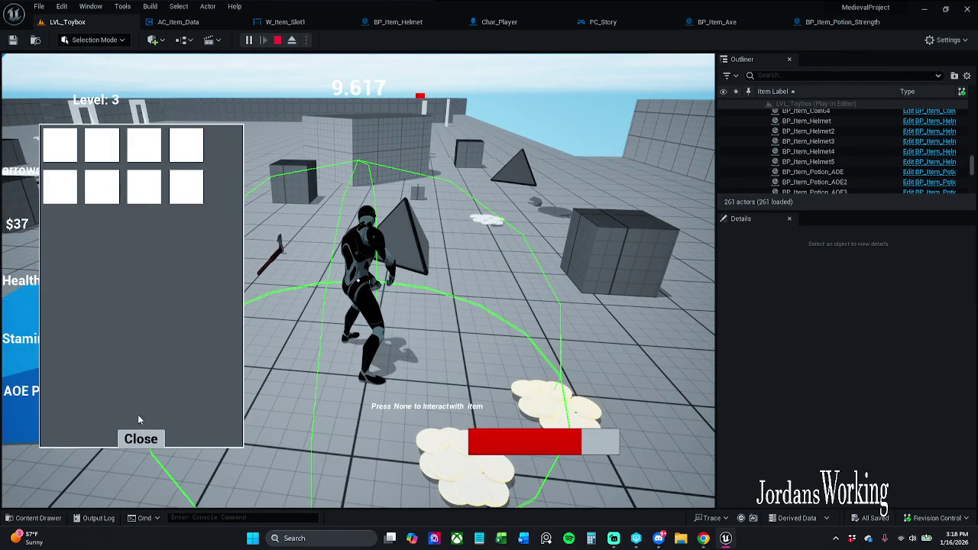
click(140, 438)
key(w)
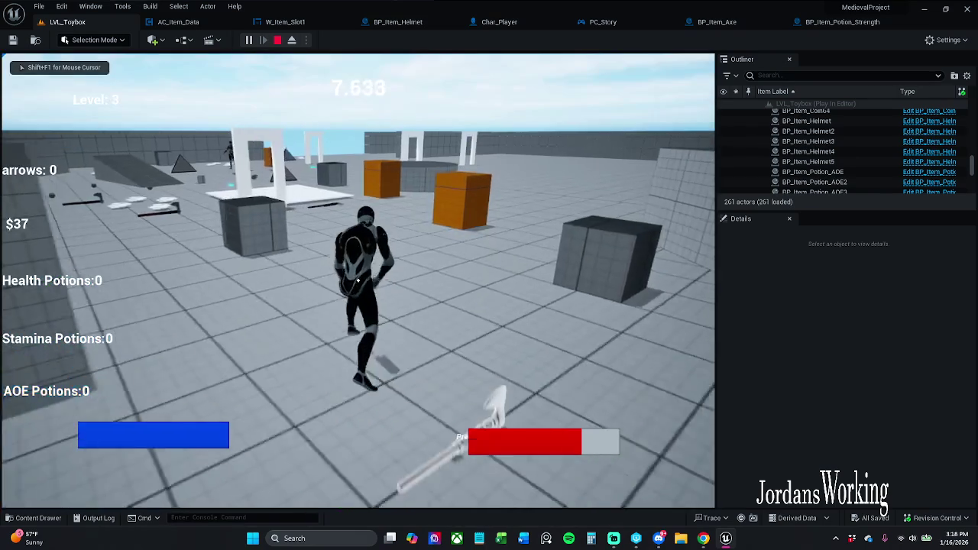
key(Escape)
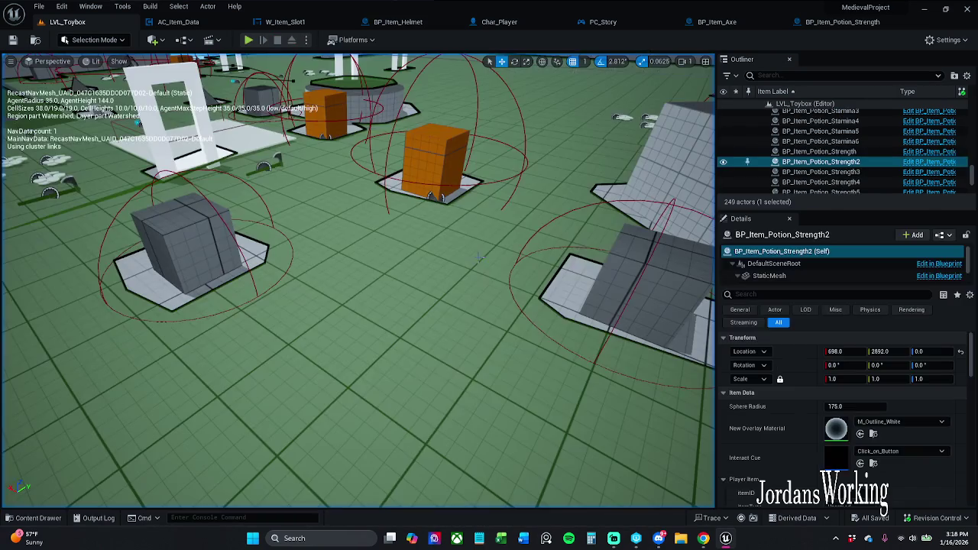
click(835, 23)
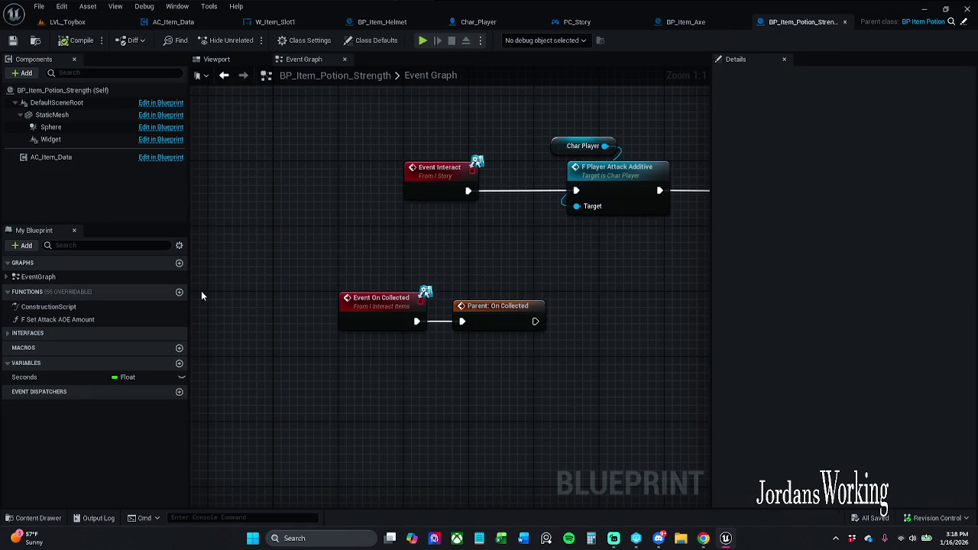
Step: Set the strength potion's itemType class default to Potion, then compile and save
mouse_move(396, 134)
mouse_down()
mouse_move(458, 221)
mouse_move(527, 232)
mouse_move(592, 223)
mouse_up()
click(585, 300)
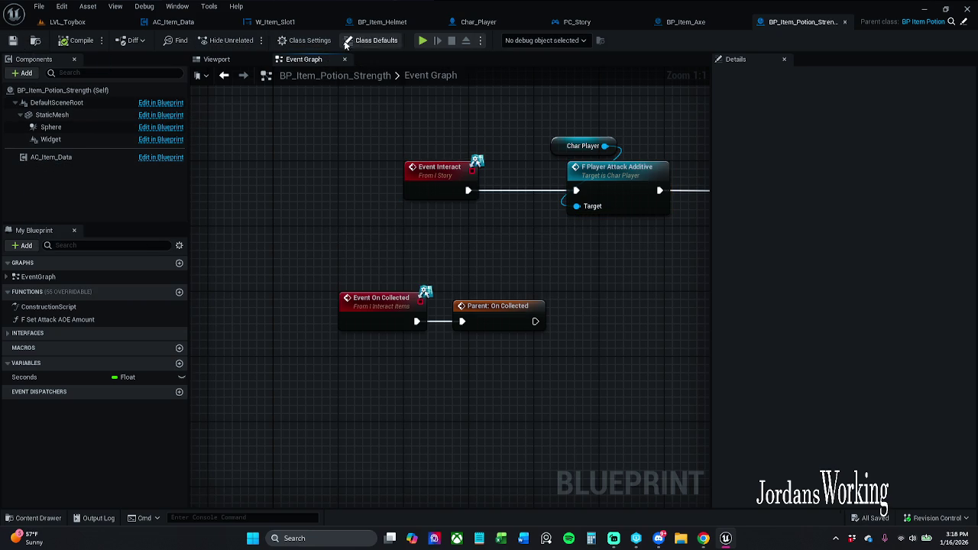
click(373, 40)
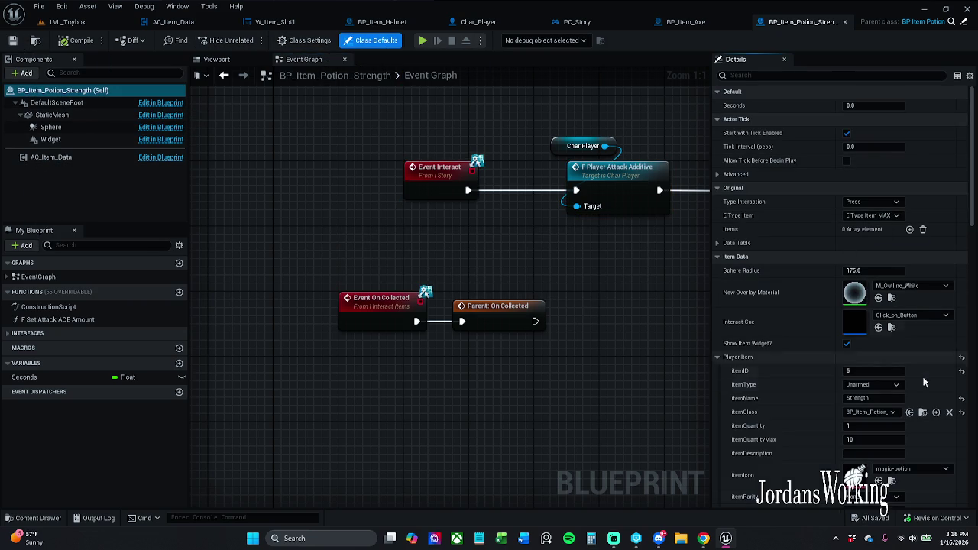
click(879, 384)
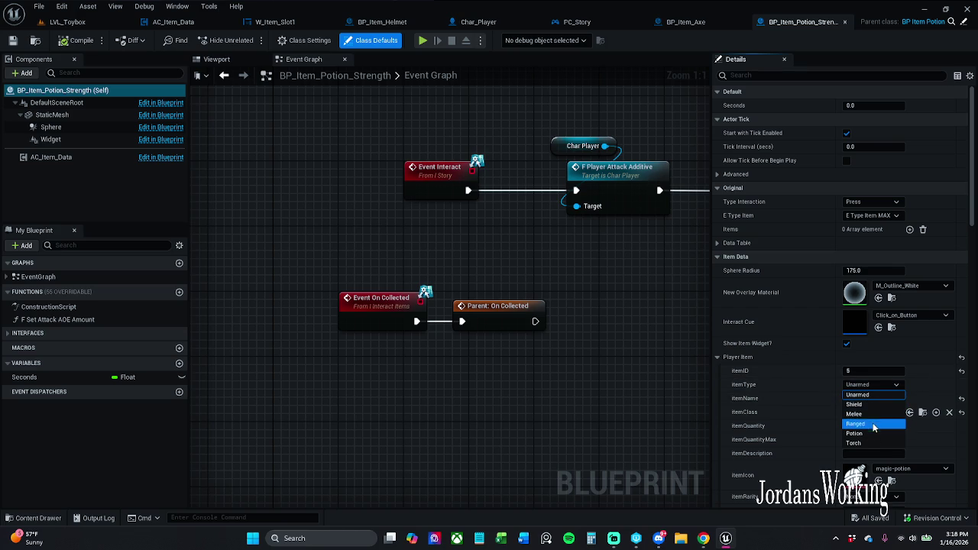
key(Escape)
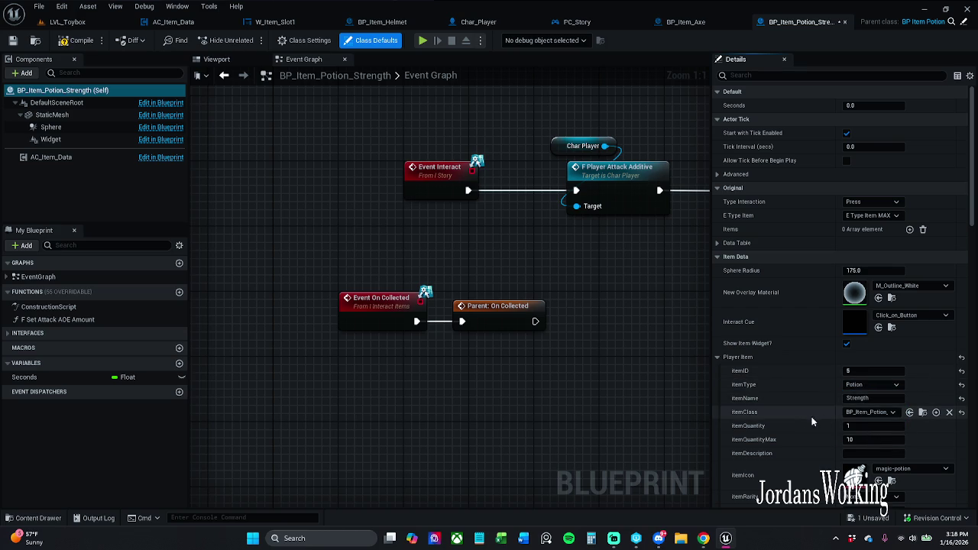
click(81, 45)
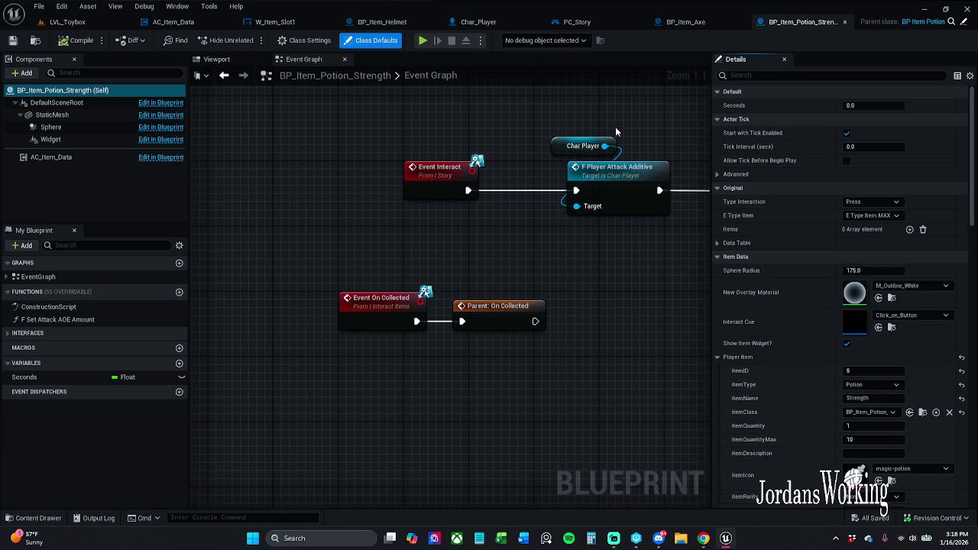
Step: Shift both On Collected nodes to the right, save again, and bring up Xbox Game Bar chats
drag(400, 277, 483, 339)
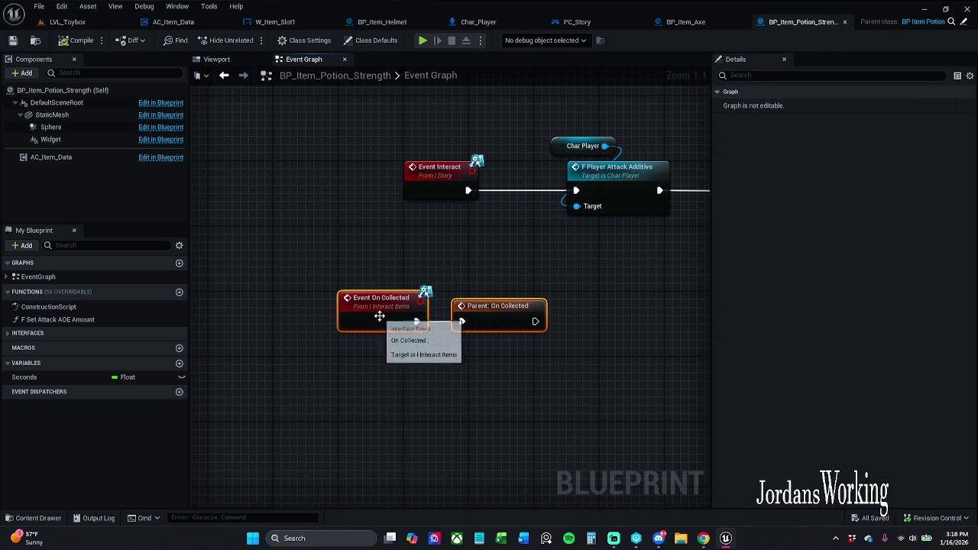
drag(378, 316, 445, 316)
click(443, 283)
click(13, 40)
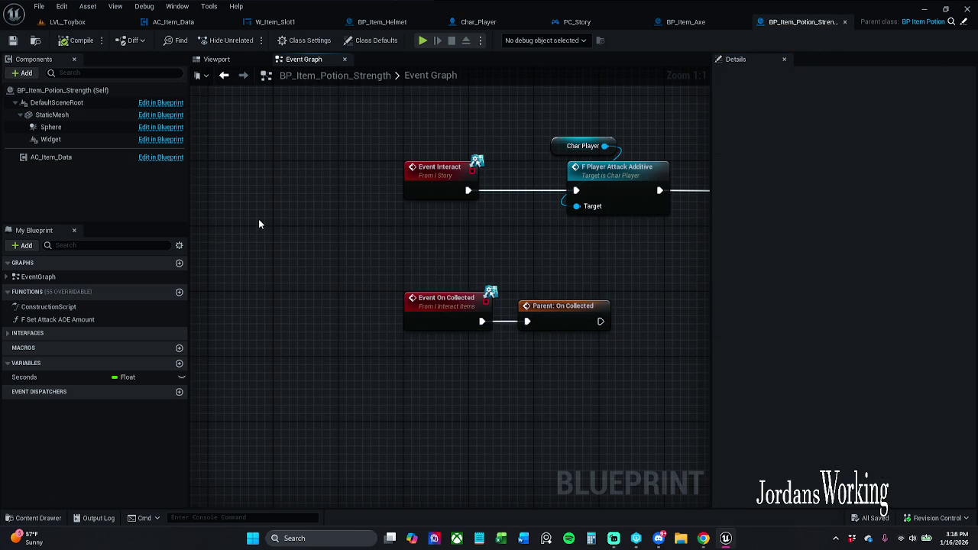
key(super+g)
click(410, 164)
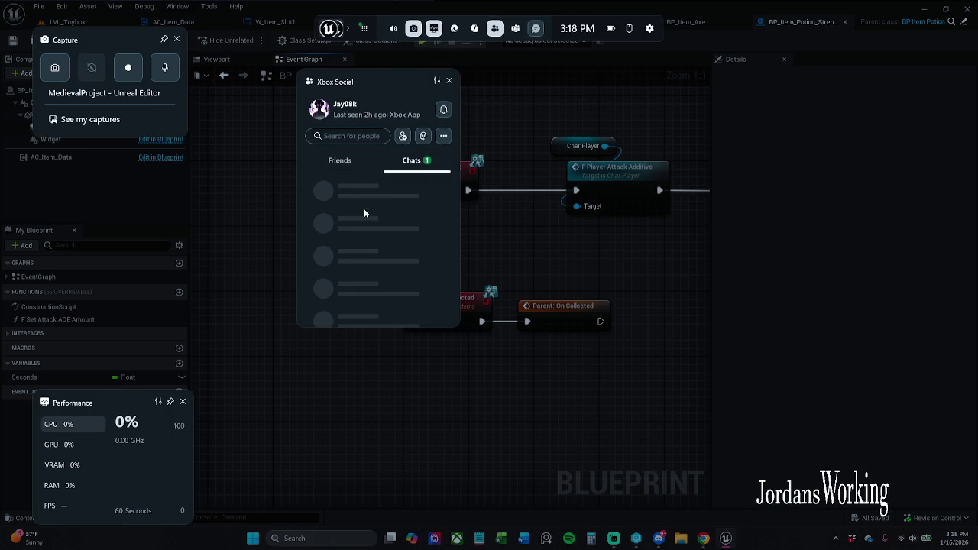
Step: Open the chat conversation with a friend in Xbox Game Bar
click(411, 194)
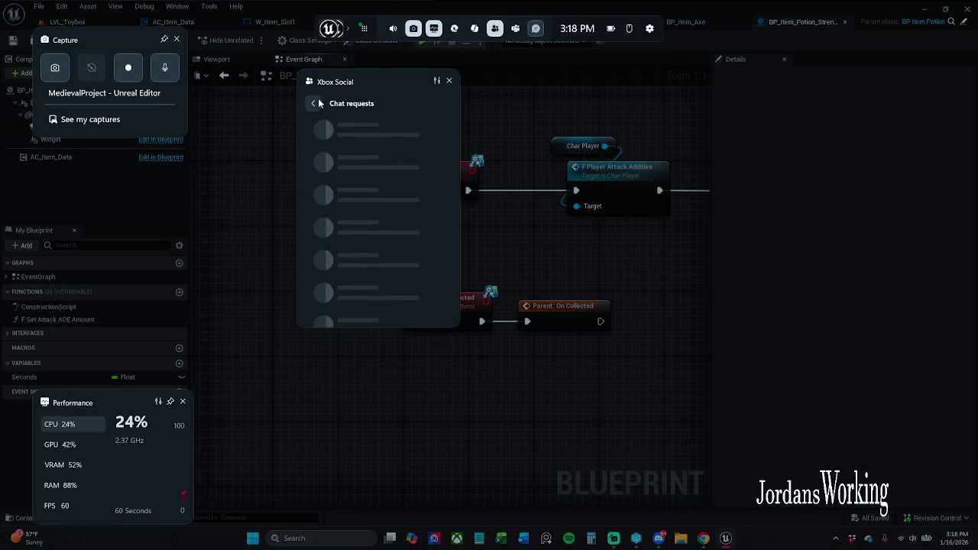
click(312, 103)
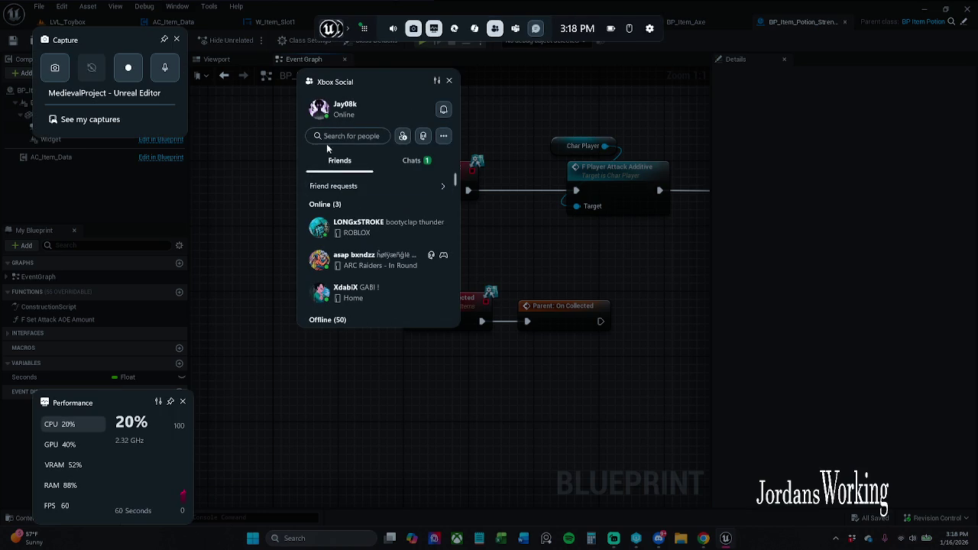
click(409, 160)
click(374, 221)
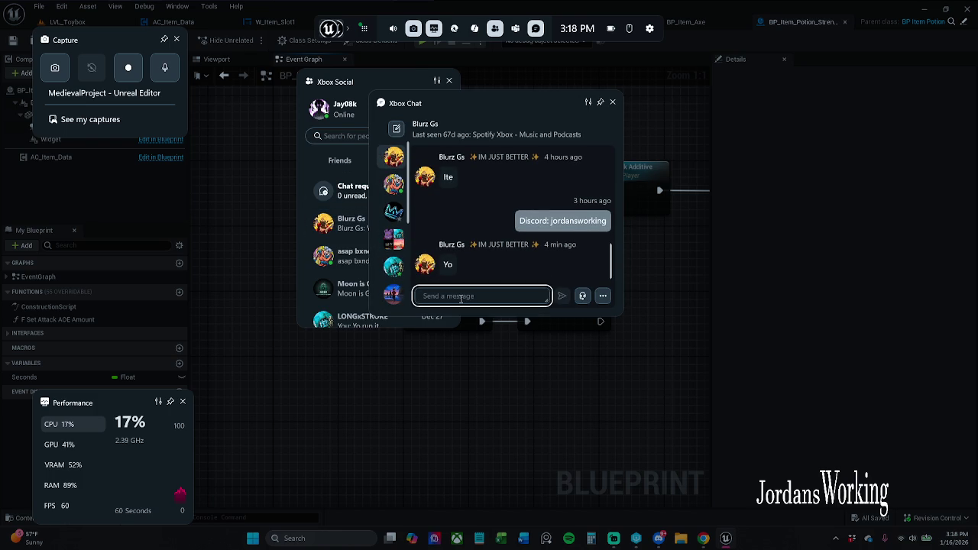
Step: Send a reply about picking up mom in 10 minutes, asking what's up, then close the overlay
text(yo)
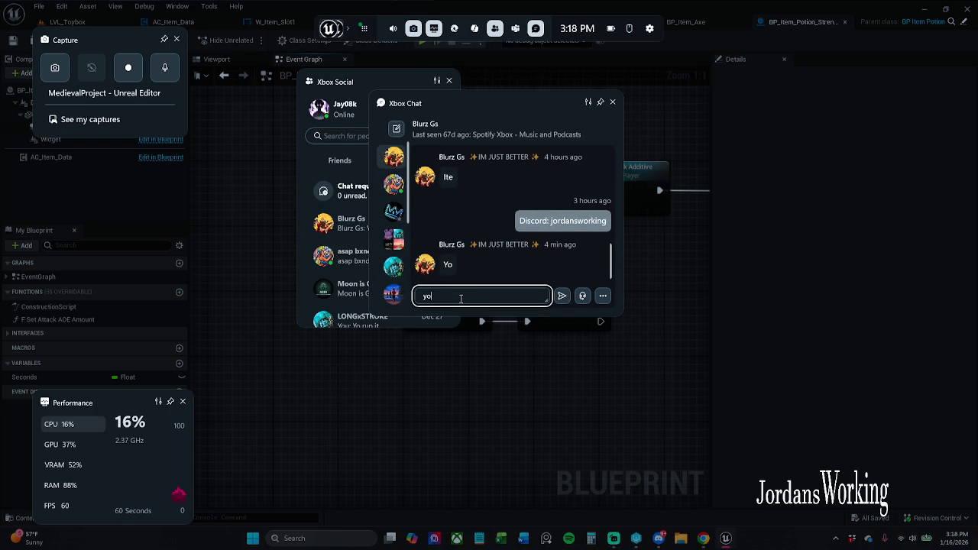
text(. )
text(I)
text('m going)
text( to pickup my )
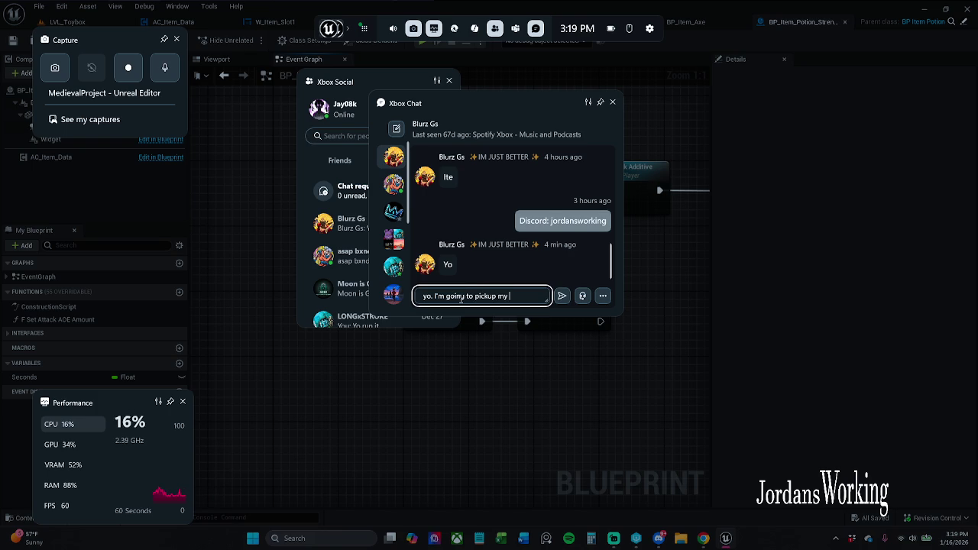
text(mom i)
text(n)
text( 10 miuet)
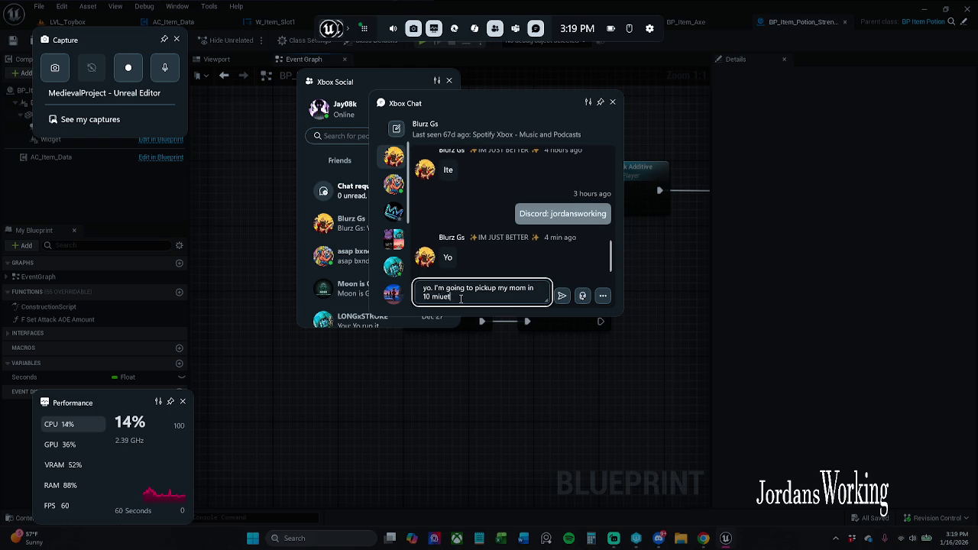
key(BackSpace)
key(BackSpace)
key(BackSpace)
text(nuets.)
text( I'll be back)
text( on )
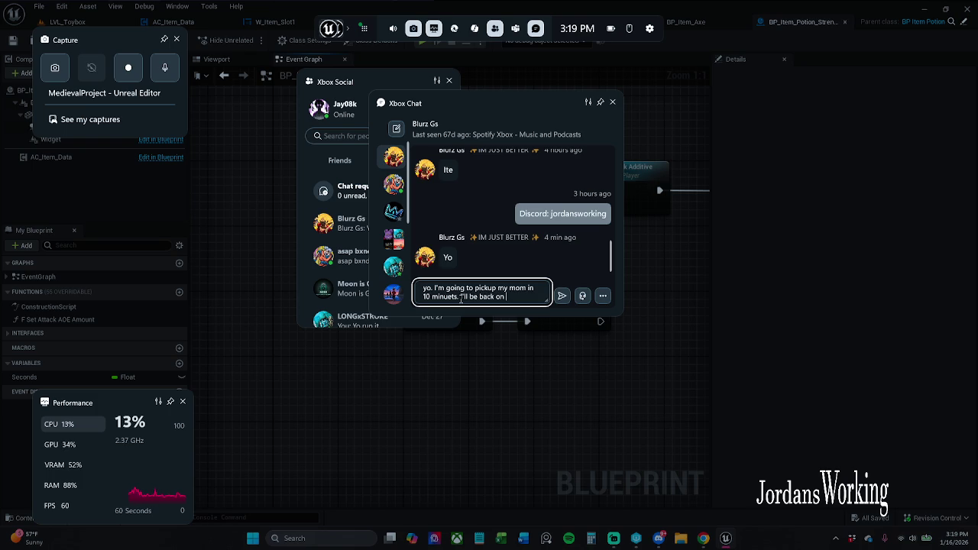
text(online)
key(BackSpace)
key(BackSpace)
key(BackSpace)
text(Bu)
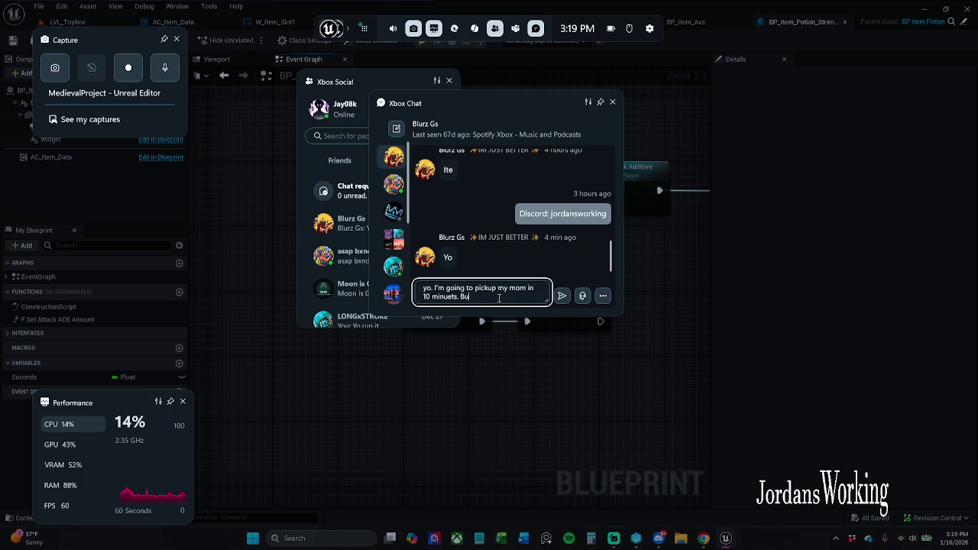
text(t what's up?)
key(Return)
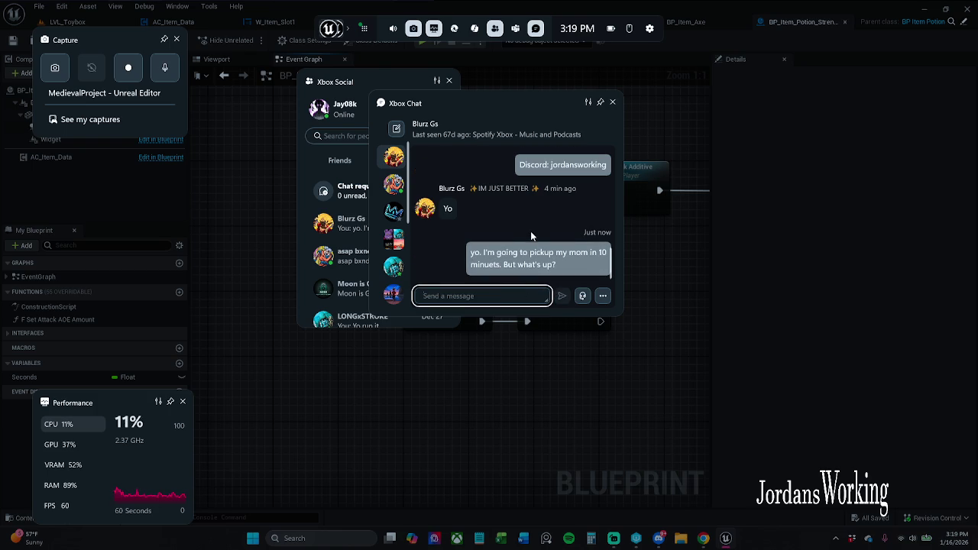
click(612, 102)
click(258, 222)
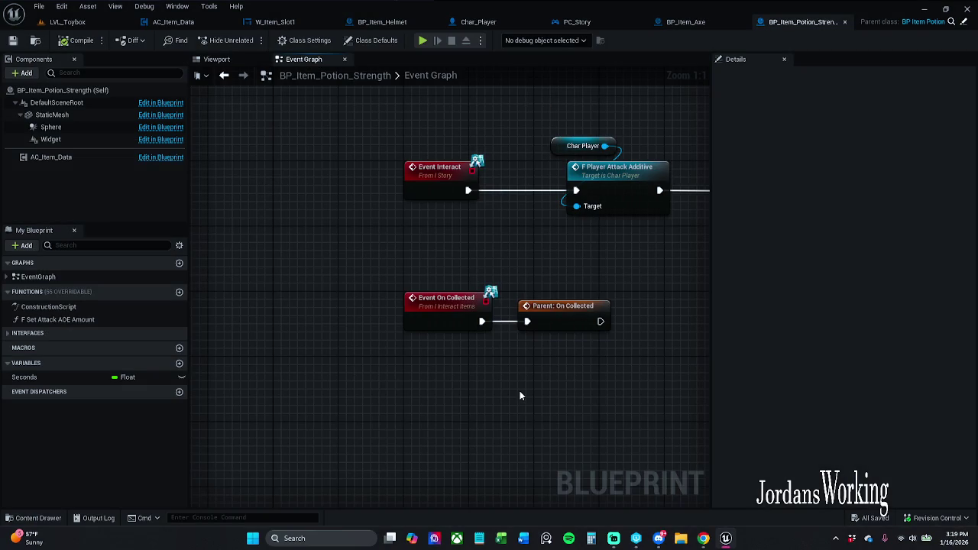
Step: Review the strength potion's Class Defaults and its full Event Interact chain, then bring up BP_Item_Axe
click(614, 538)
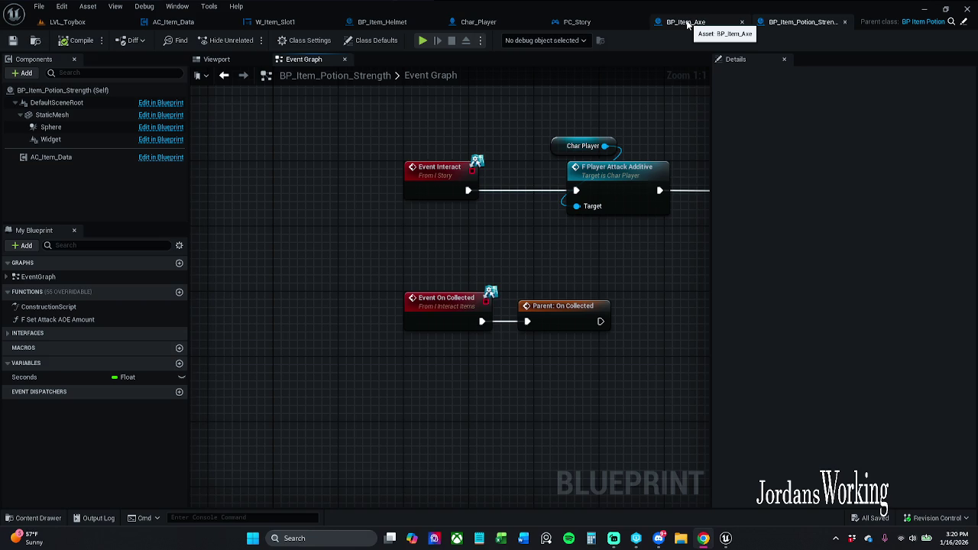
click(374, 40)
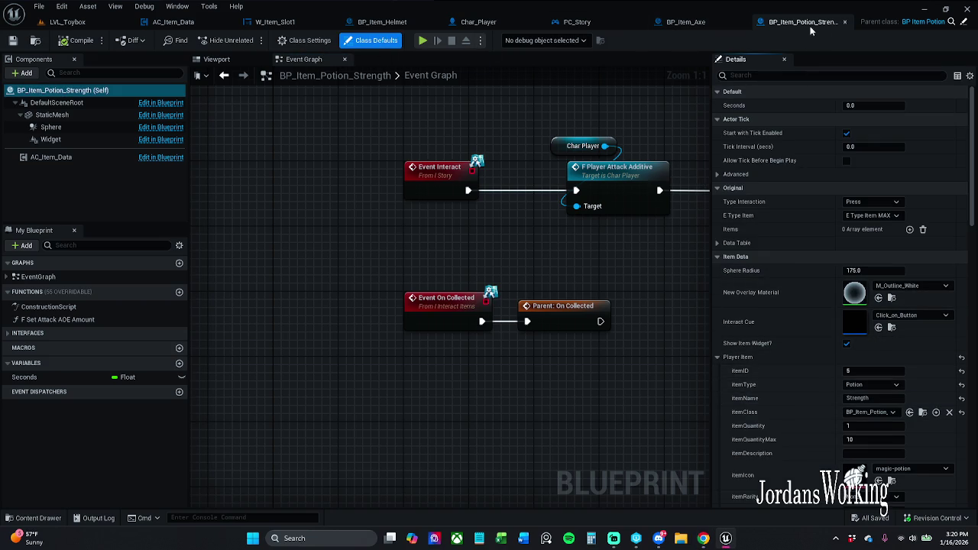
click(83, 22)
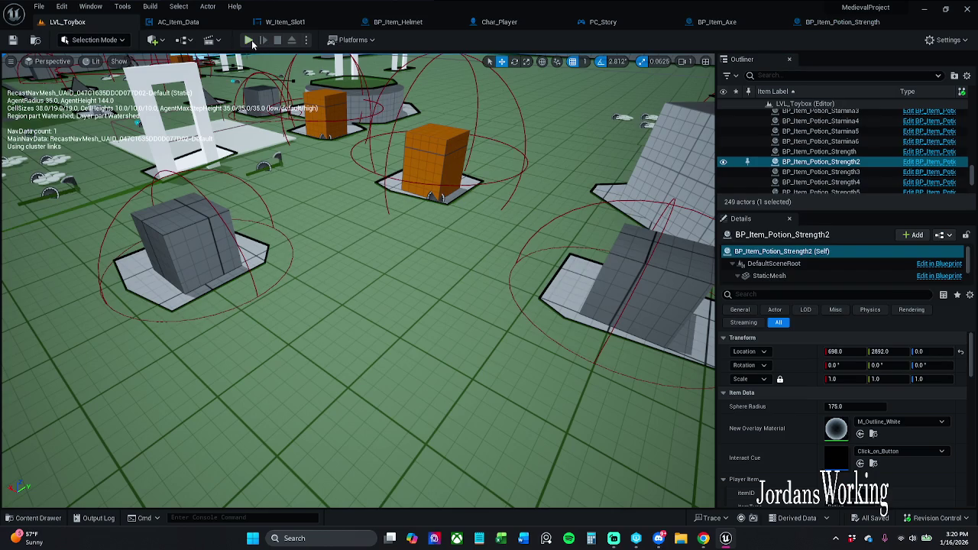
click(824, 24)
scroll(537, 275, down, 2)
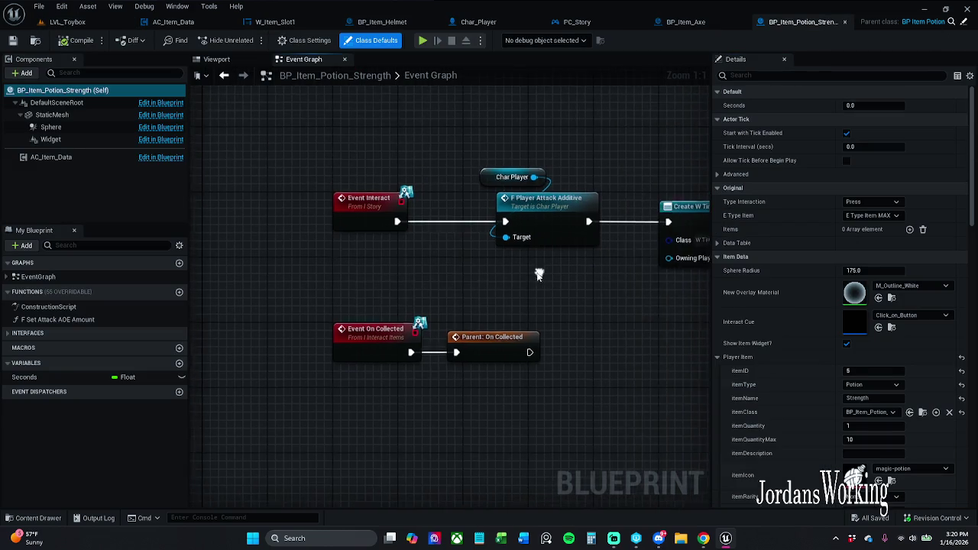
drag(309, 246, 207, 246)
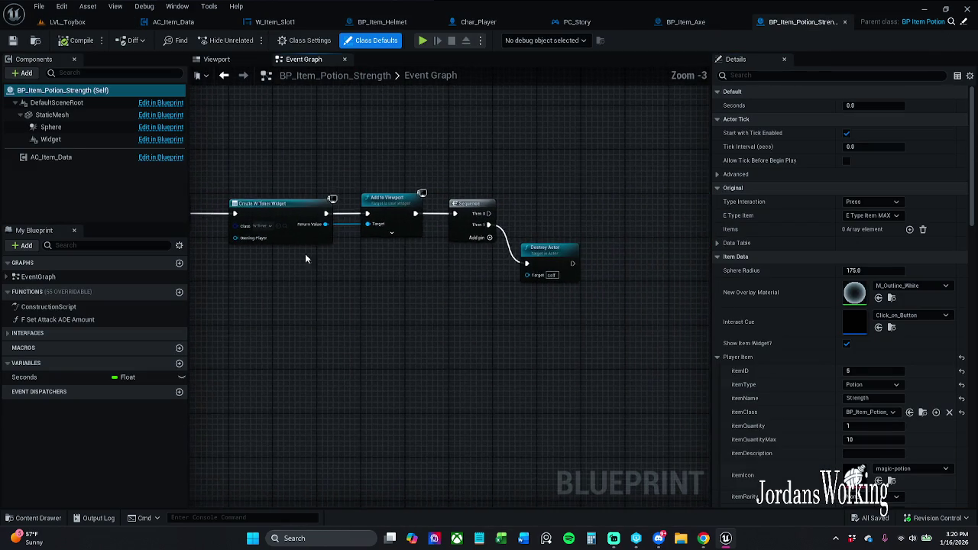
scroll(365, 221, down, 1)
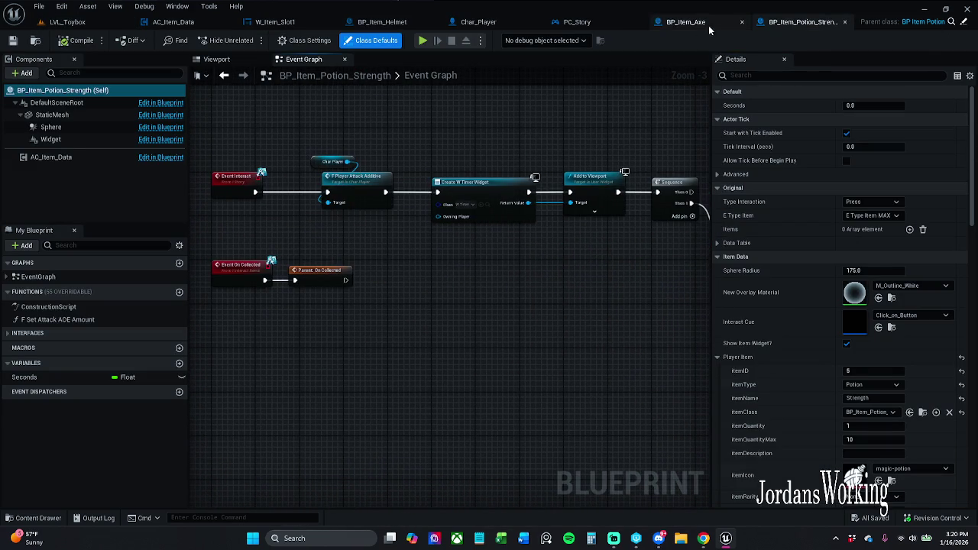
click(708, 24)
scroll(450, 214, up, 4)
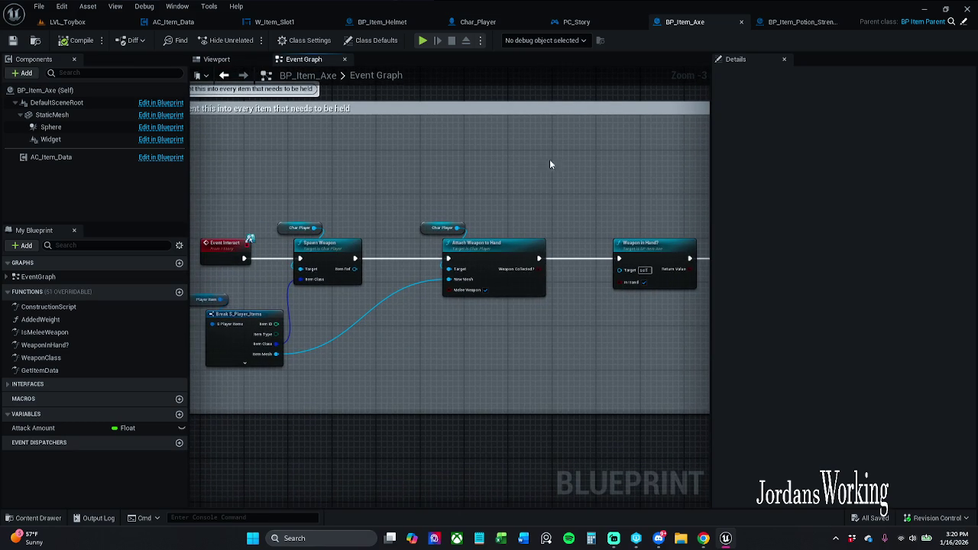
Step: Select the Player Item and Break S_Player_Items nodes in BP_Item_Axe, then open Spawn Weapon's graph
drag(651, 197, 556, 194)
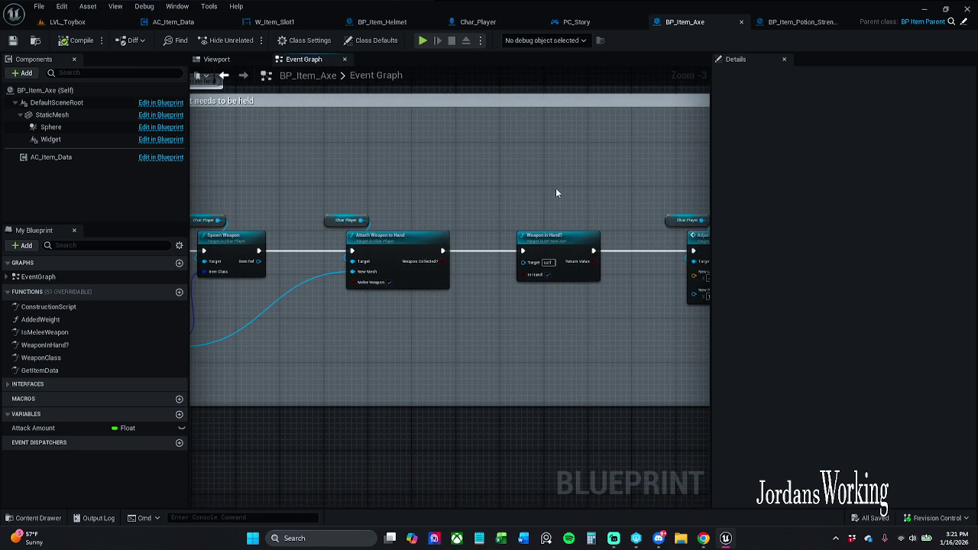
drag(410, 200, 559, 190)
mouse_move(284, 261)
mouse_down()
mouse_move(356, 281)
mouse_move(323, 266)
mouse_up()
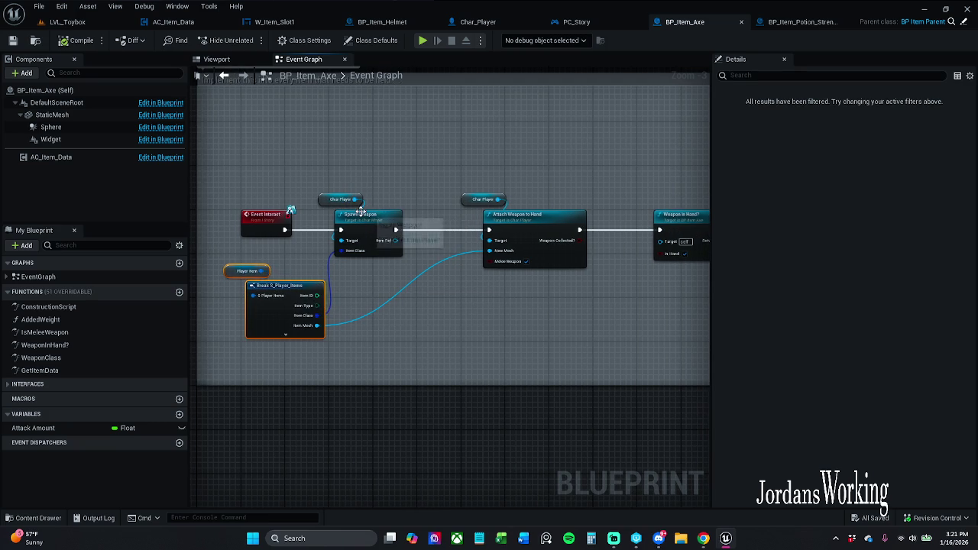
double_click(362, 216)
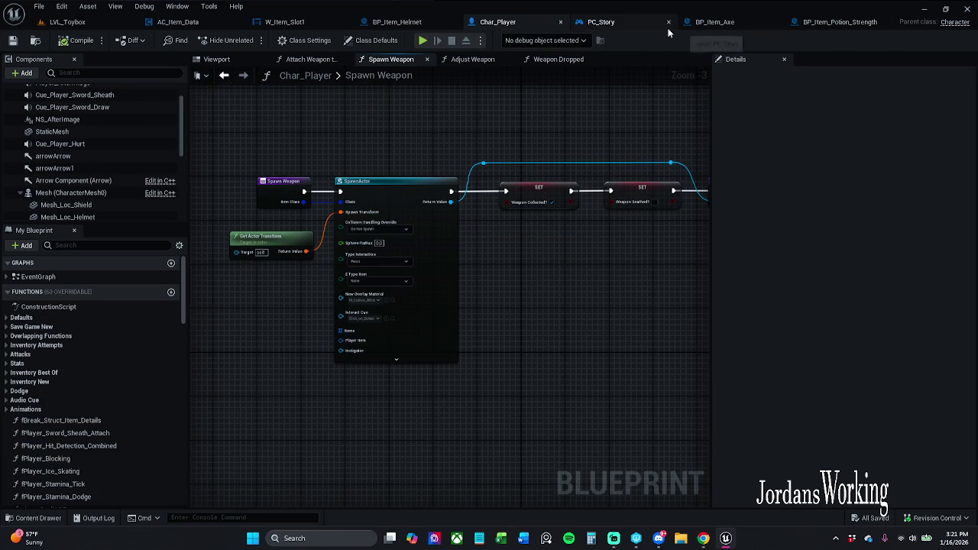
Step: Rename Char_Player's Spawn Weapon function to Spawn Item and save the blueprint
click(284, 200)
click(879, 107)
double_click(879, 104)
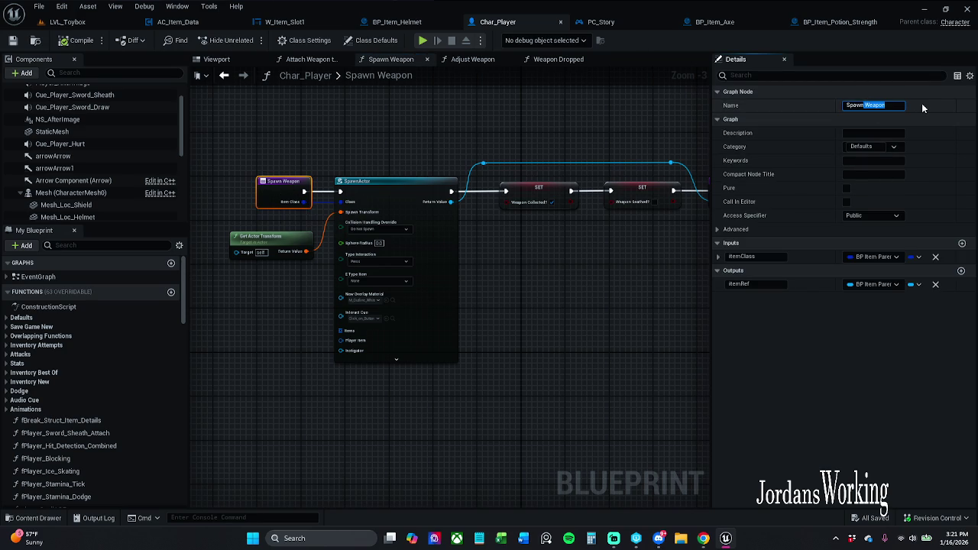
text(Item)
key(Return)
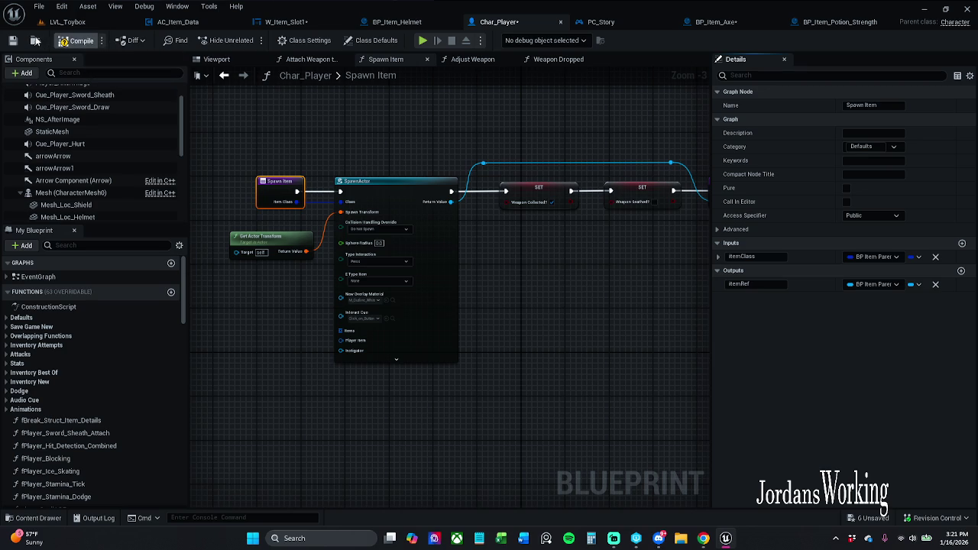
click(13, 40)
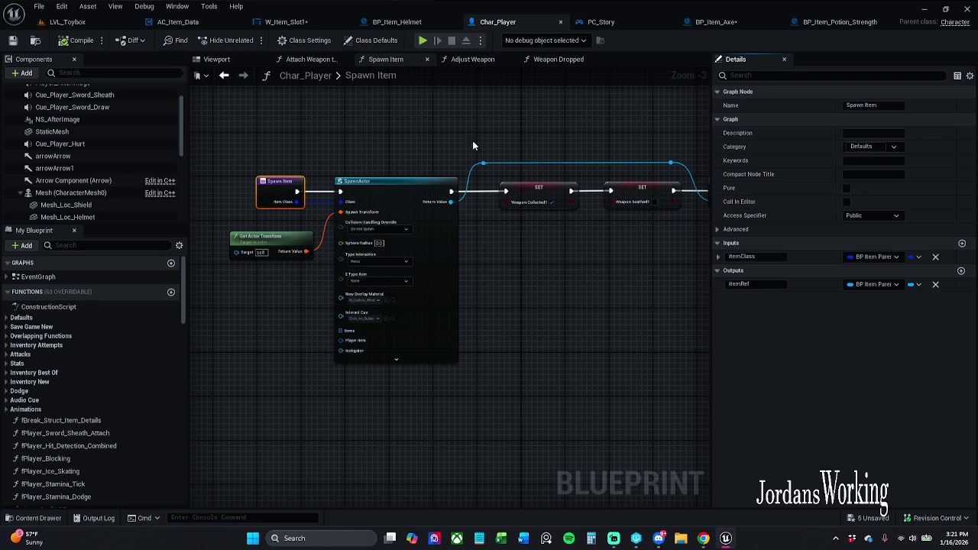
Step: Switch to BP_Item_Axe and Save All, confirming the asset checkout
click(715, 22)
click(310, 119)
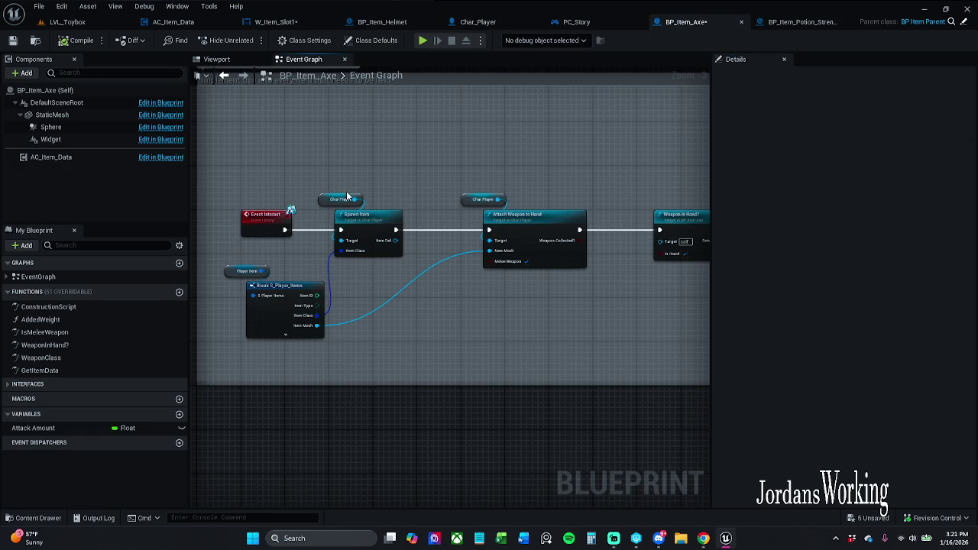
drag(506, 183, 391, 190)
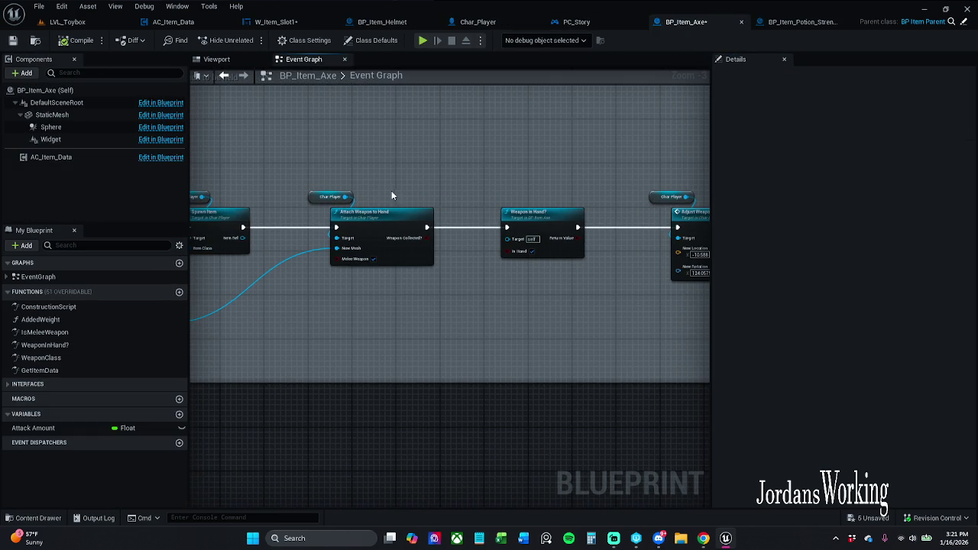
click(33, 7)
click(76, 67)
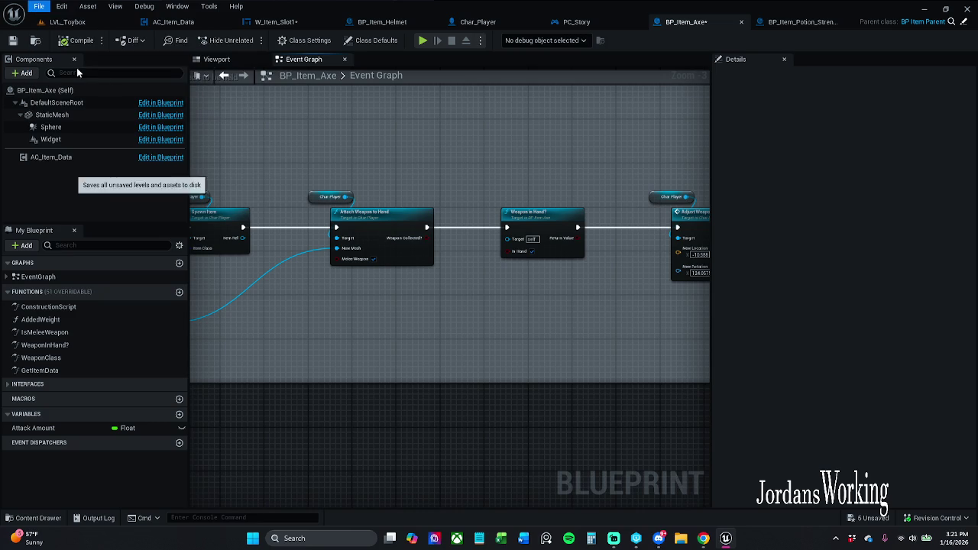
click(504, 382)
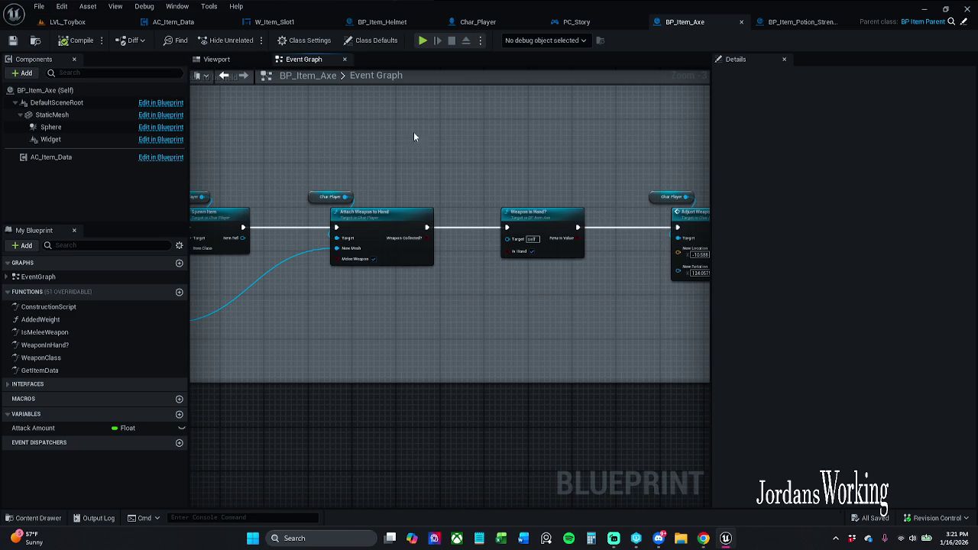
drag(295, 23, 296, 32)
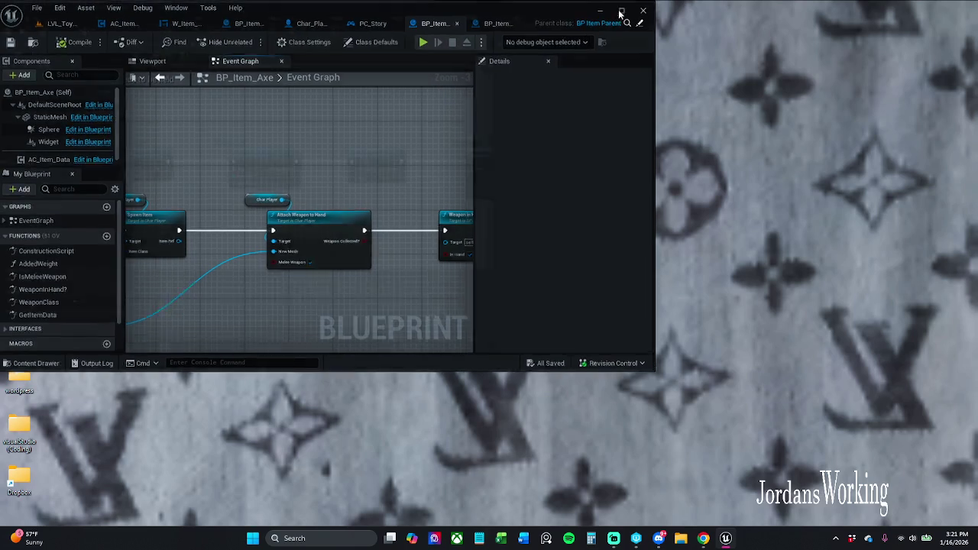
click(617, 11)
Step: Show the W_Item_Slot1 widget's Graph view
click(283, 23)
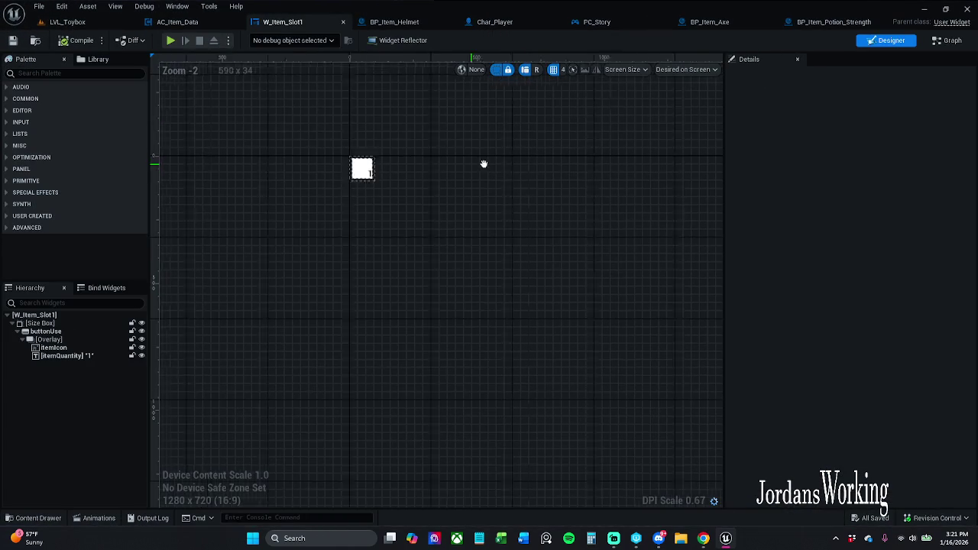
scroll(427, 157, up, 4)
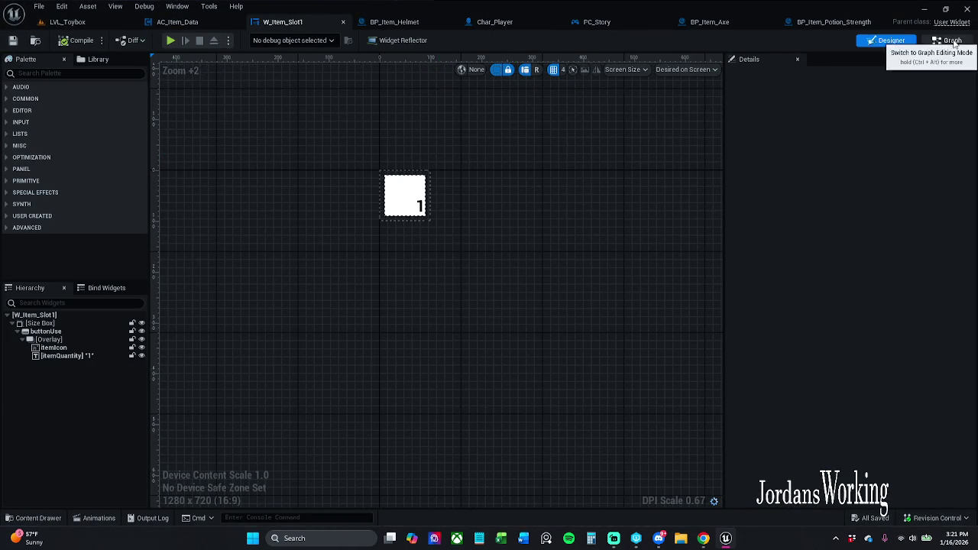
click(947, 40)
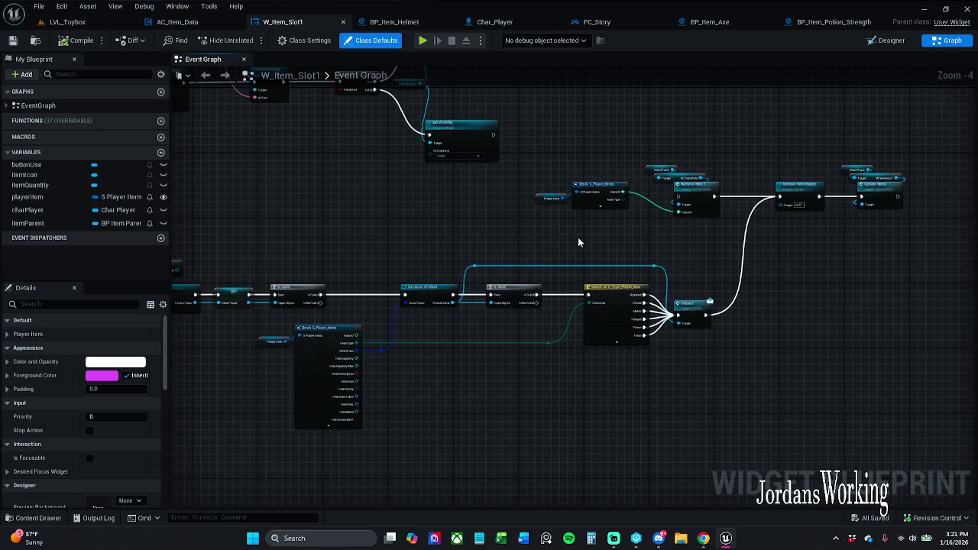
Step: In AC_Item_Data, close the Remove Item 1 and Remove Item graphs and return to Event Graph
click(177, 22)
scroll(351, 203, down, 4)
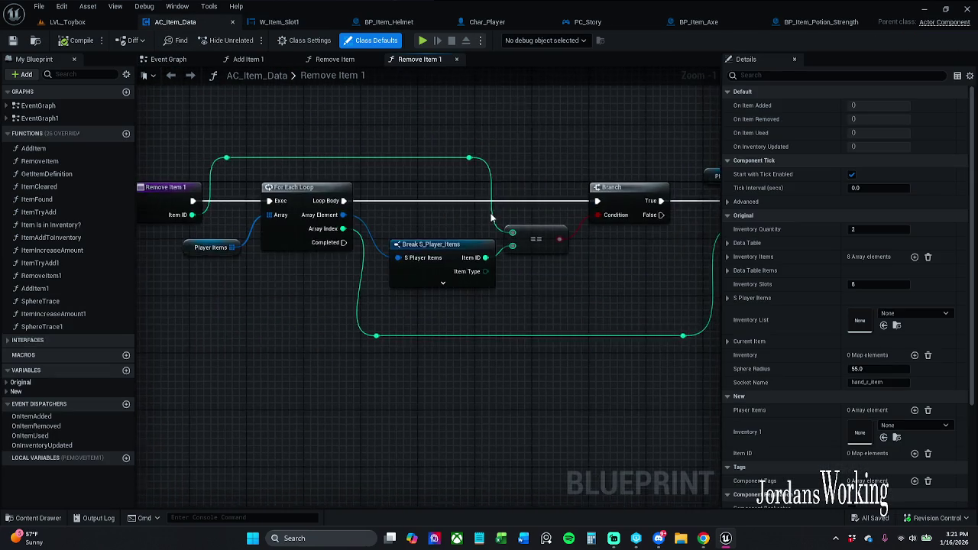
click(456, 59)
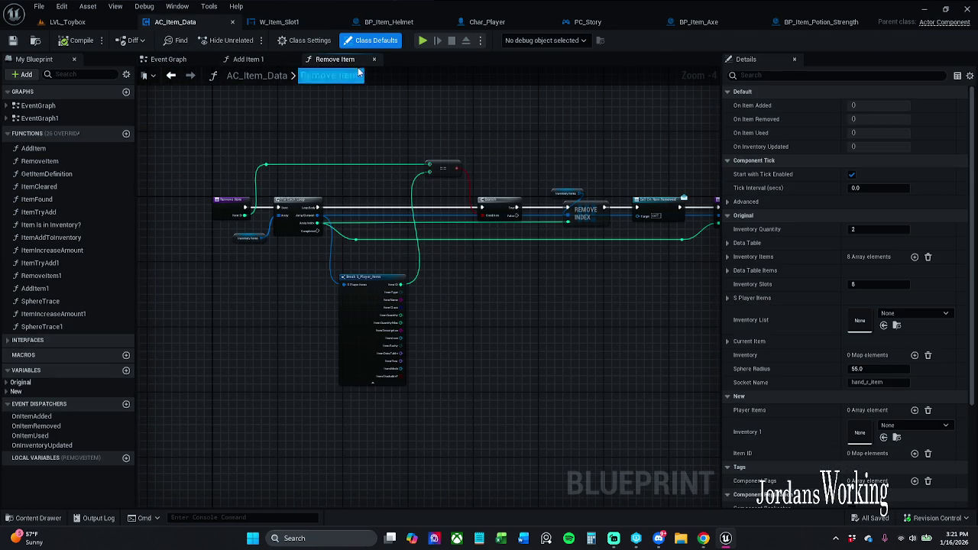
scroll(417, 150, up, 5)
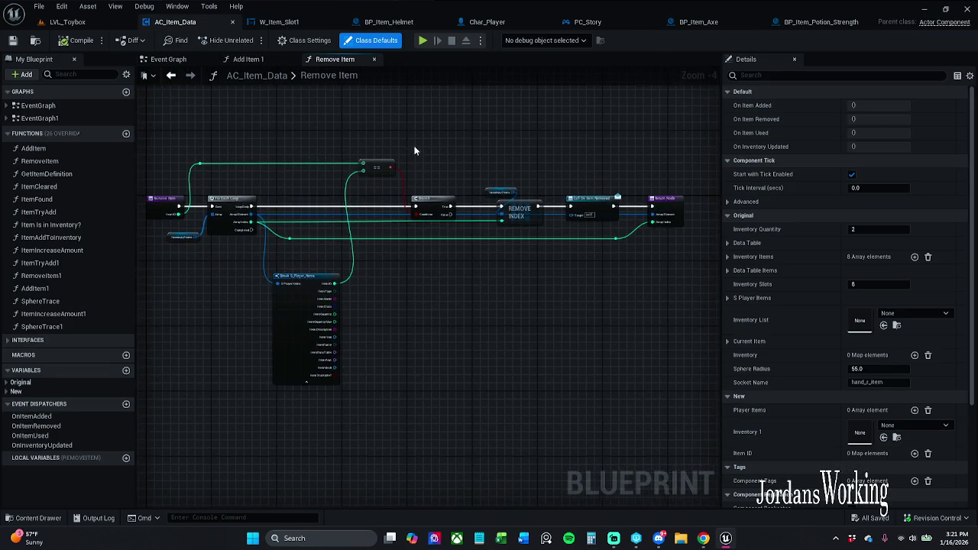
scroll(413, 157, down, 1)
drag(412, 157, 706, 166)
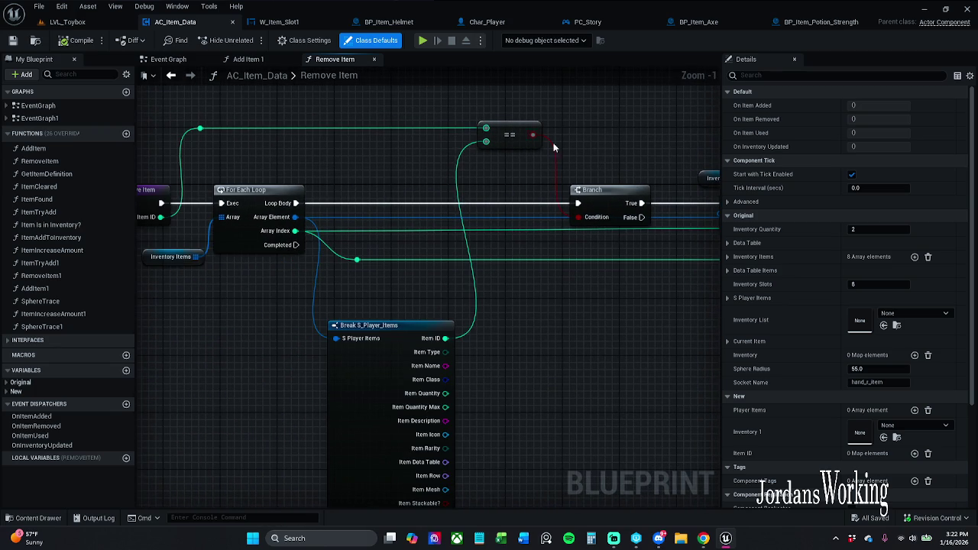
click(373, 59)
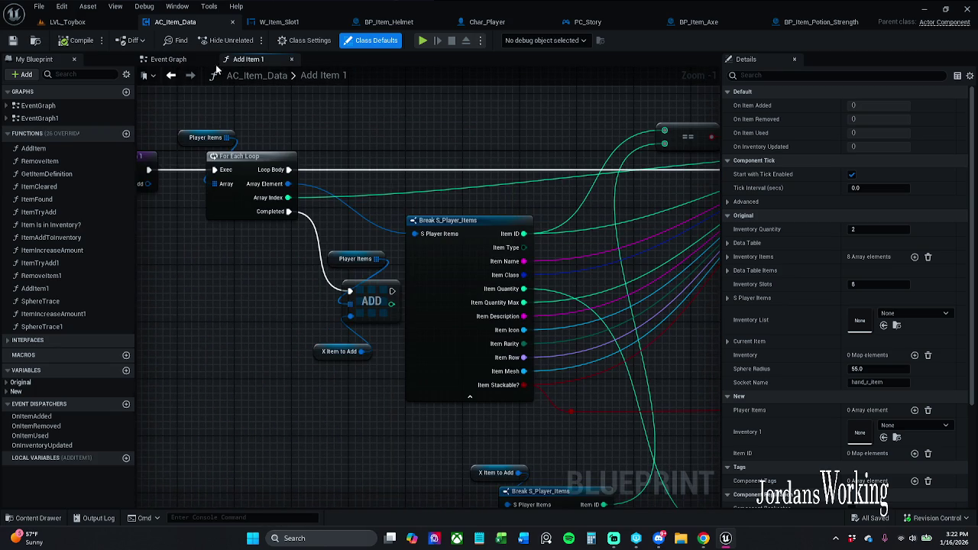
click(166, 59)
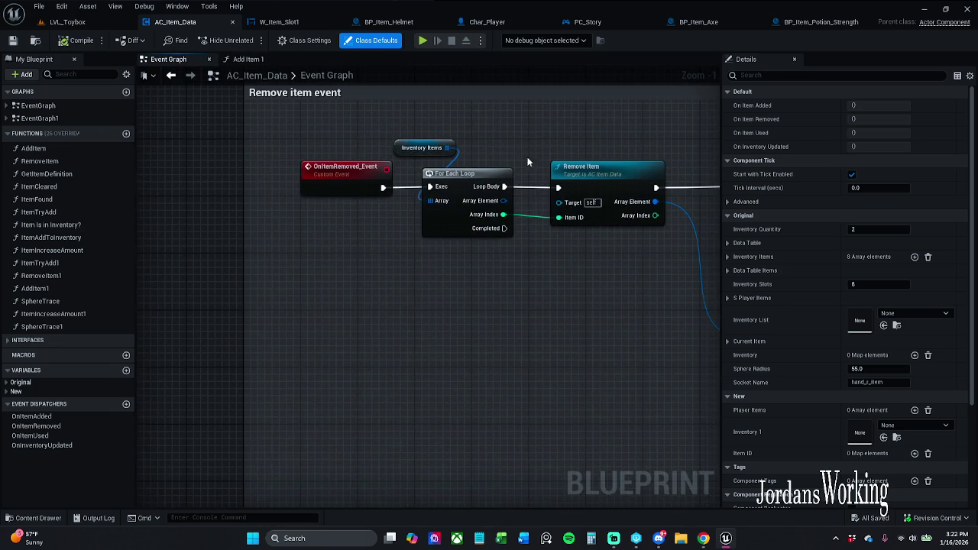
Step: Check Add Item 1, then open AC_Item_Data's EventGraph1 with its Interaction, inventory, setup and BeginPlay groups
scroll(488, 141, down, 1)
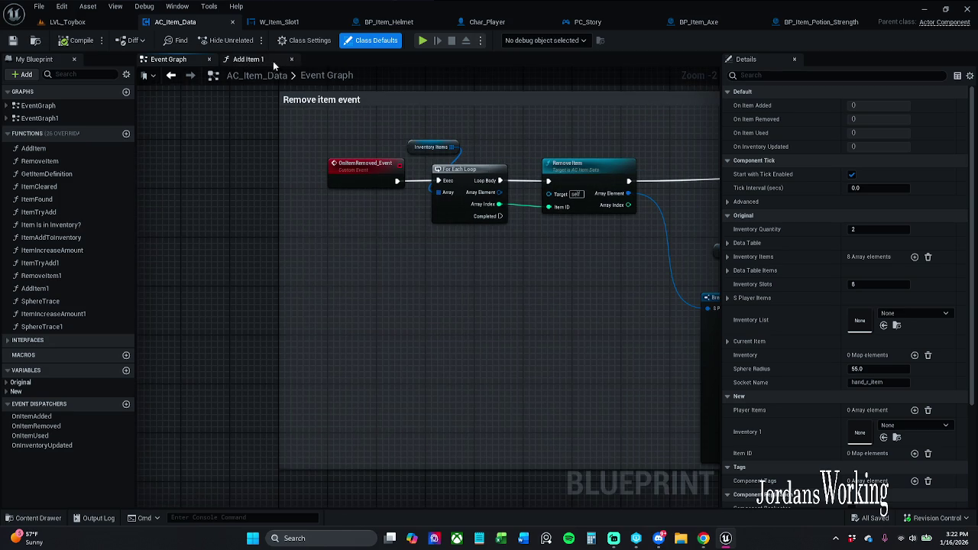
click(248, 59)
click(168, 58)
double_click(68, 117)
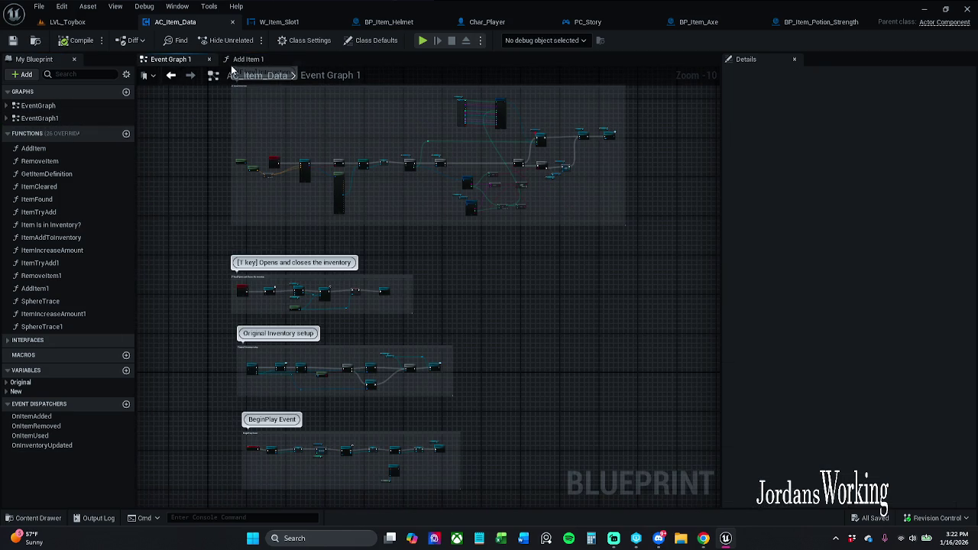
double_click(38, 105)
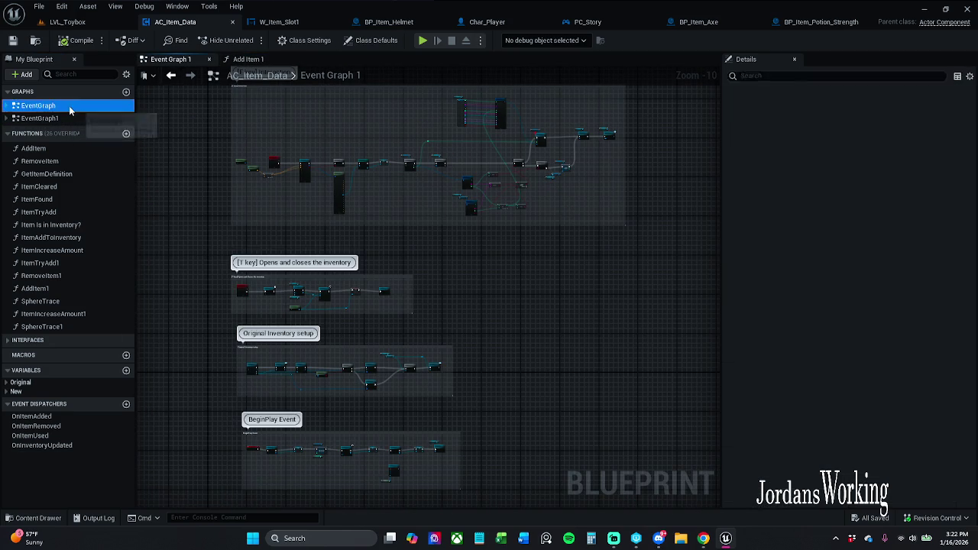
scroll(320, 175, up, 5)
scroll(309, 177, down, 11)
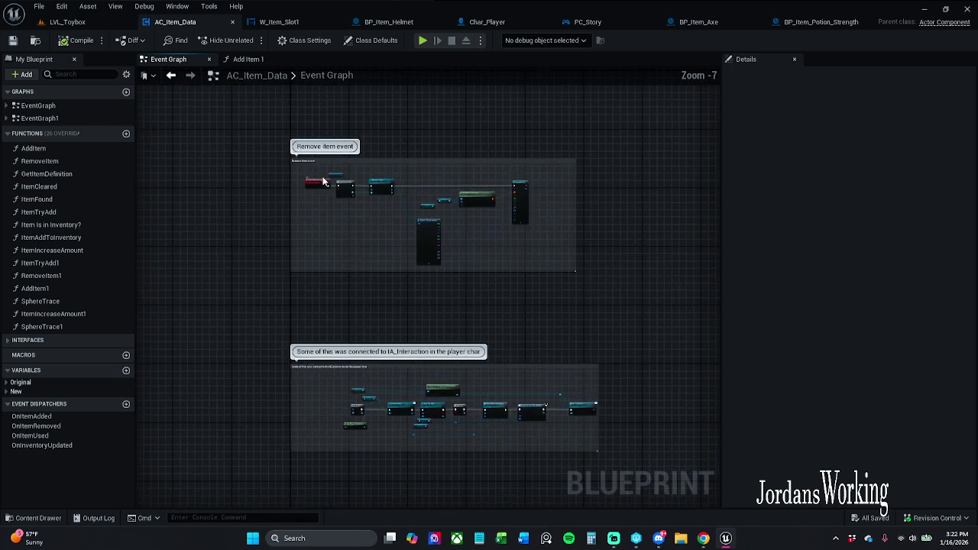
scroll(303, 243, up, 6)
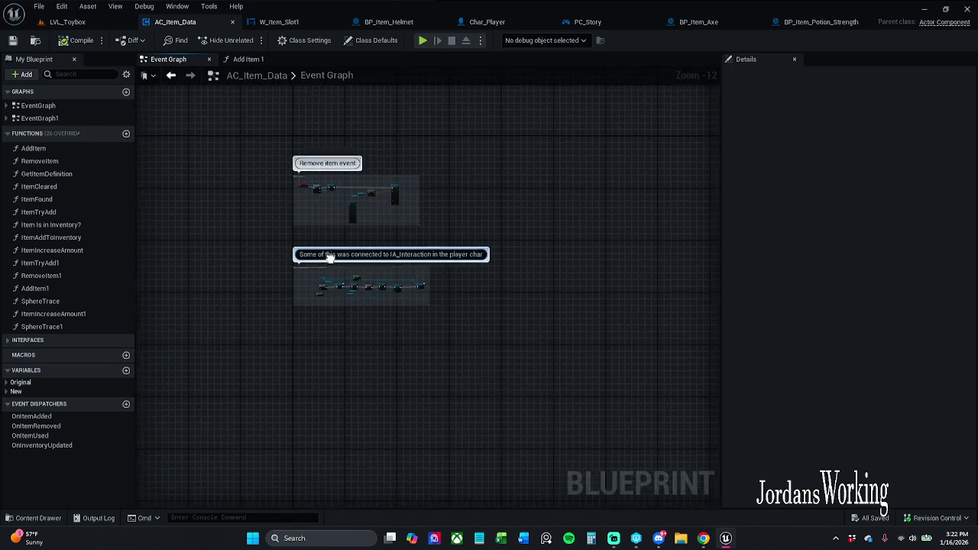
drag(324, 179, 299, 227)
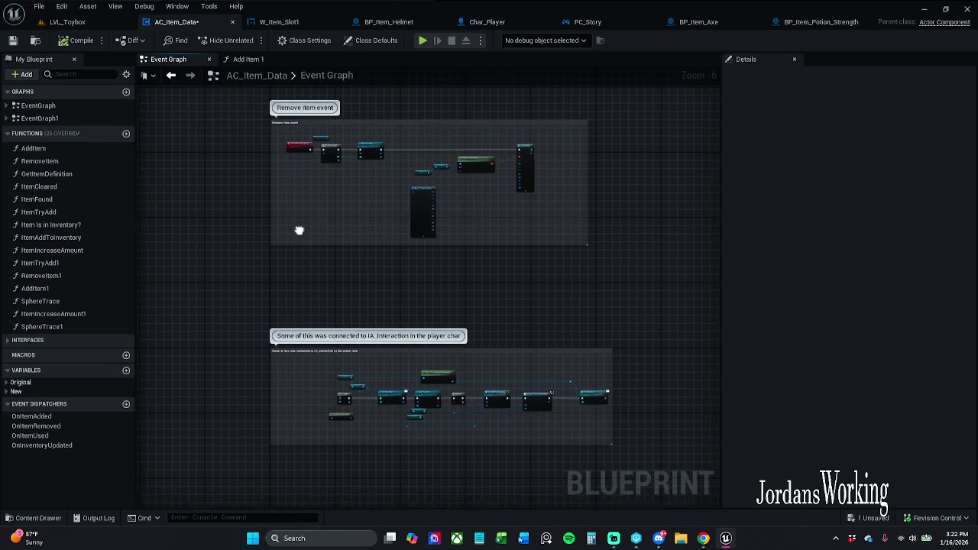
click(7, 106)
click(7, 105)
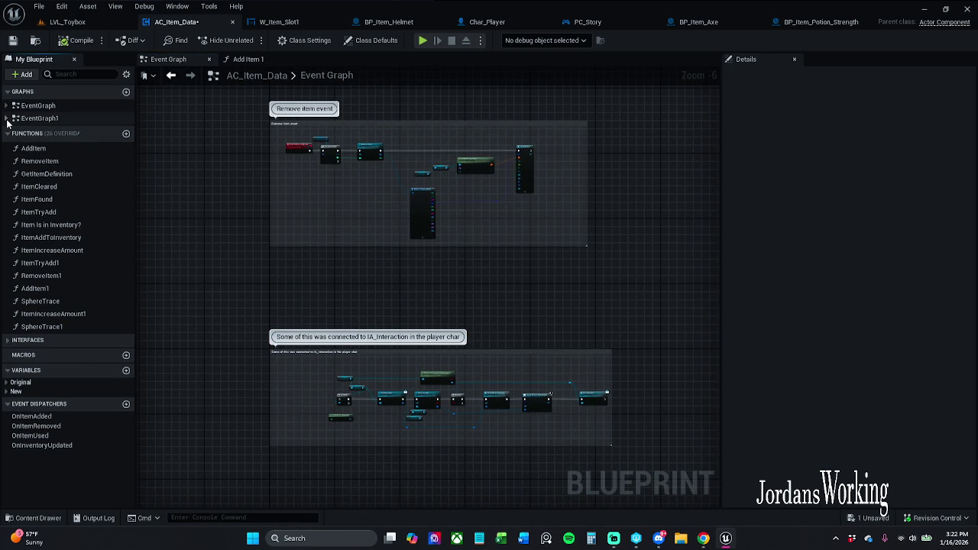
double_click(38, 118)
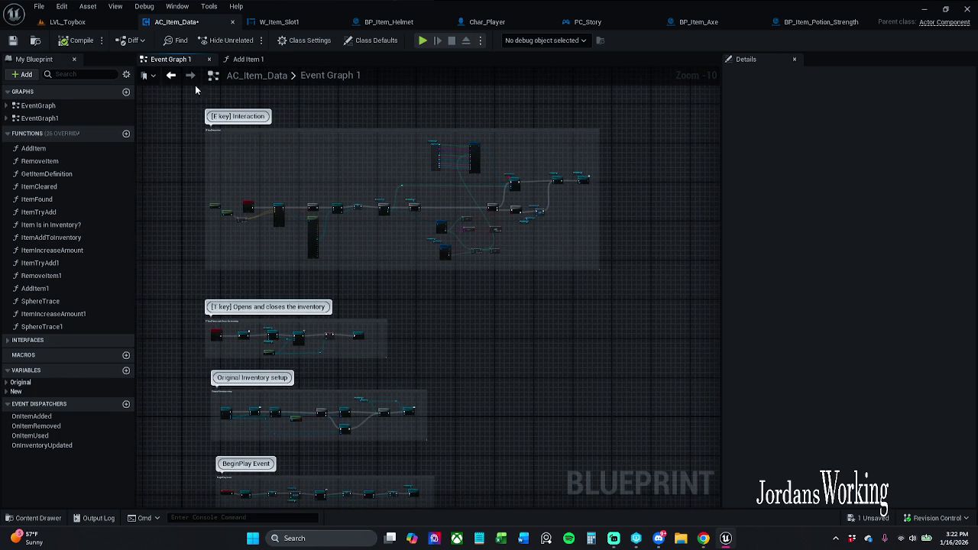
Step: Save AC_Item_Data and center Event Graph 1's node groups
click(13, 40)
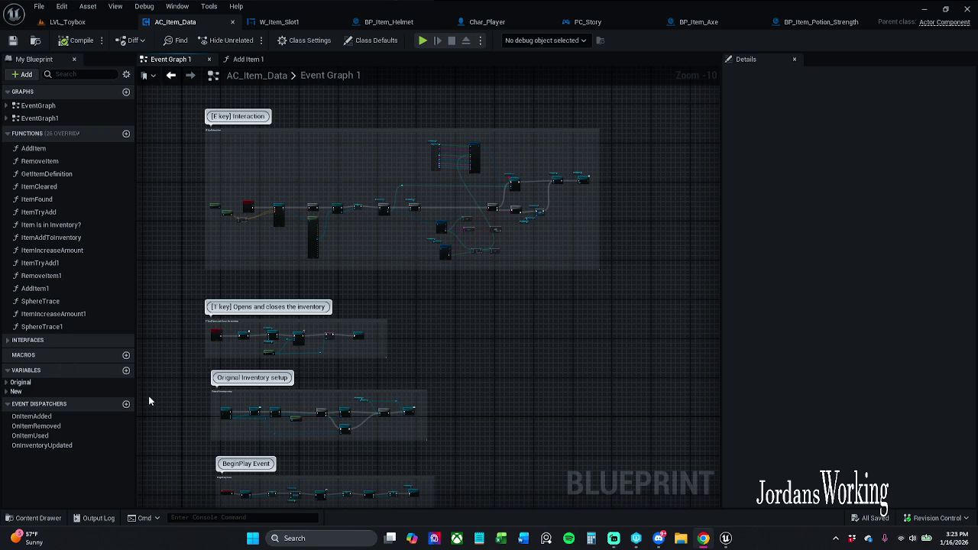
mouse_move(343, 296)
mouse_down()
mouse_move(517, 251)
mouse_move(391, 246)
mouse_up()
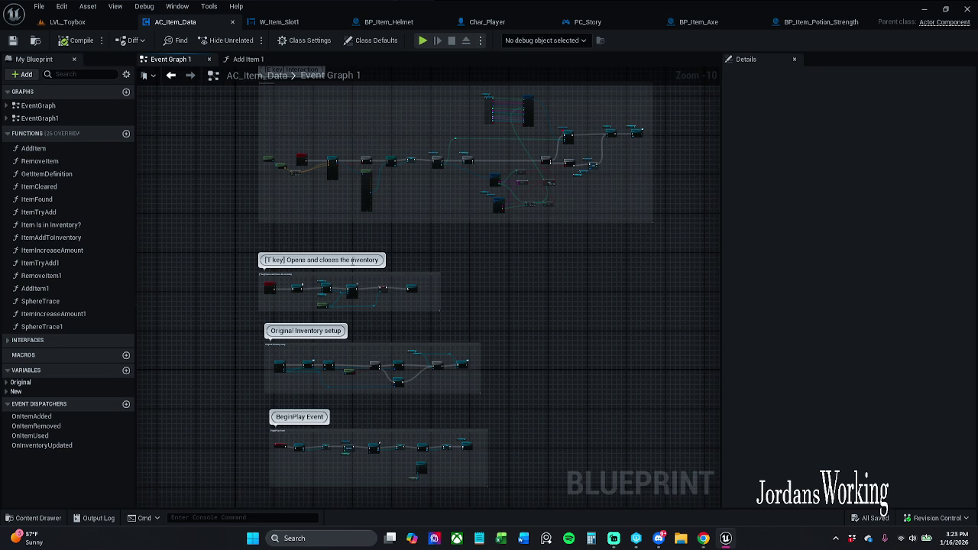
Step: Marquee-select the Original Inventory setup comment group in Event Graph 1 and remove it
scroll(393, 314, up, 5)
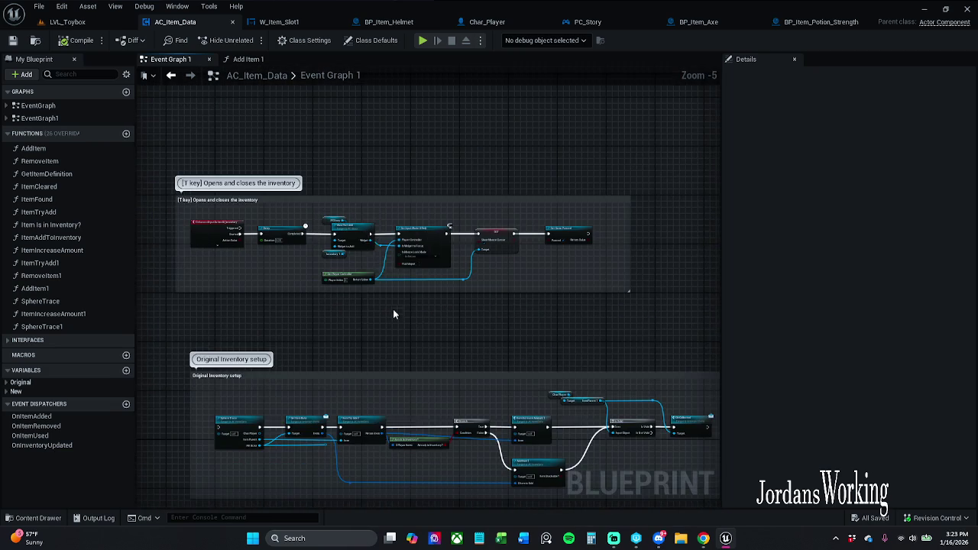
scroll(382, 229, down, 2)
scroll(378, 249, down, 1)
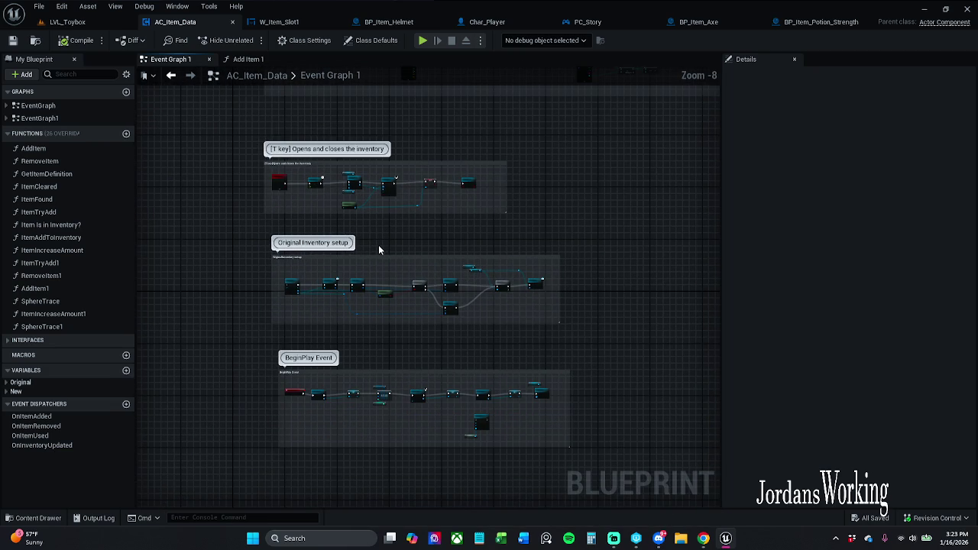
scroll(373, 271, up, 2)
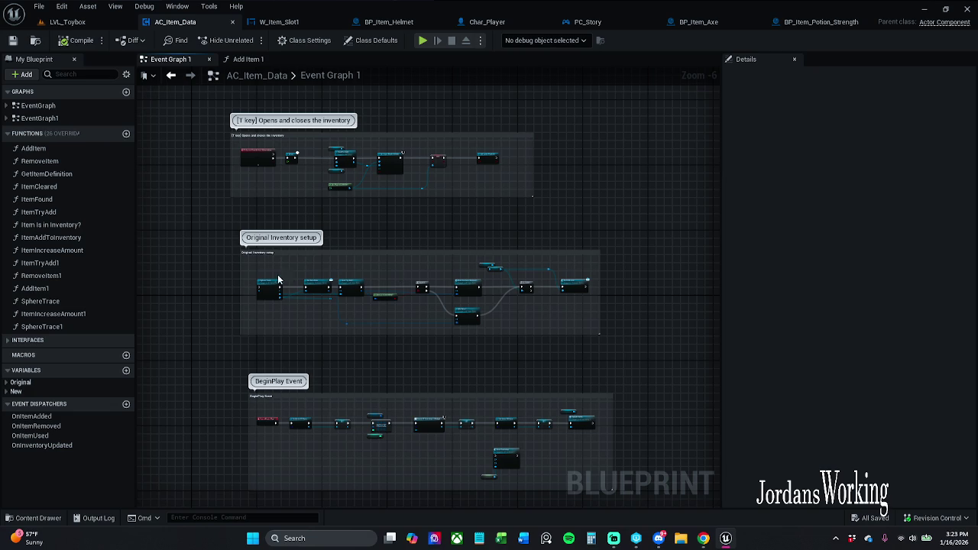
drag(223, 242, 641, 350)
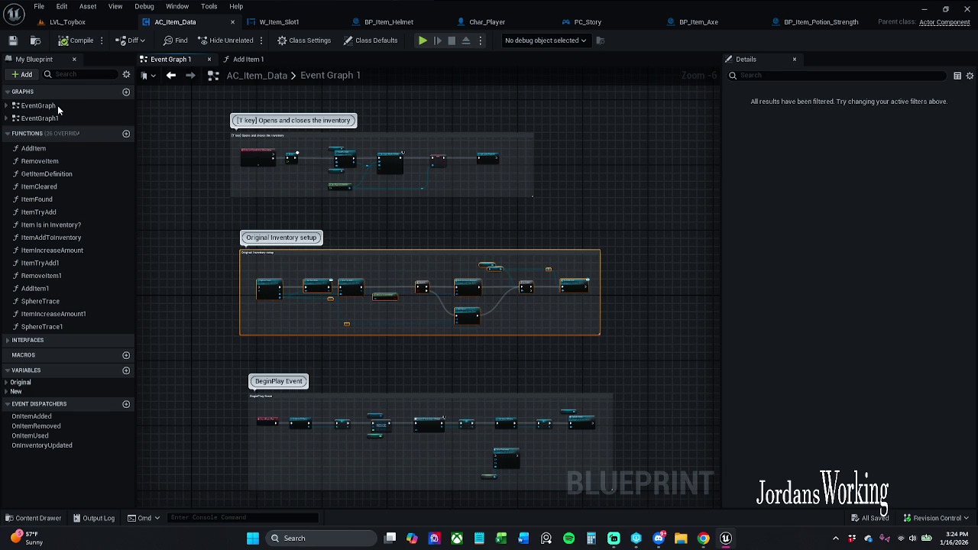
key(Delete)
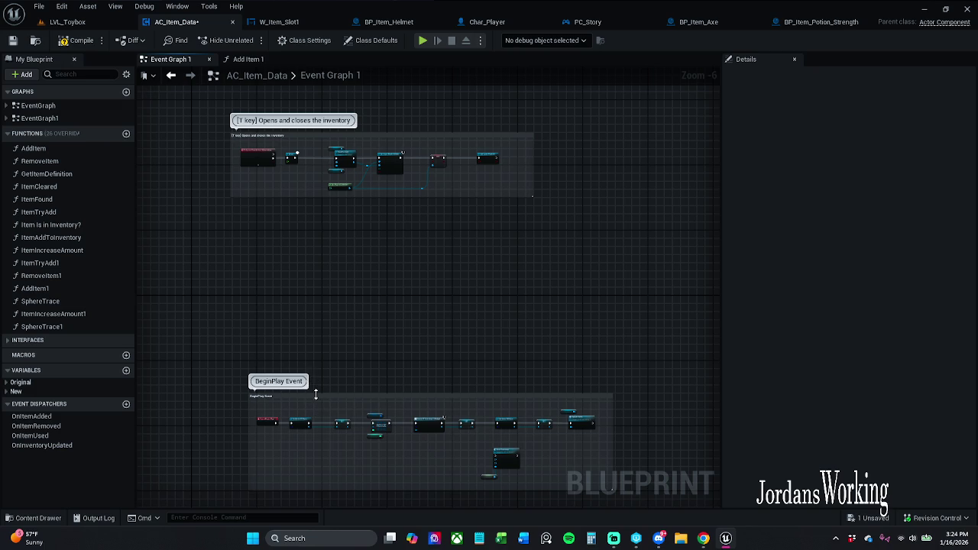
Step: Move the BeginPlay Event group up, then go to the main Event Graph's interaction notes
drag(317, 401, 290, 264)
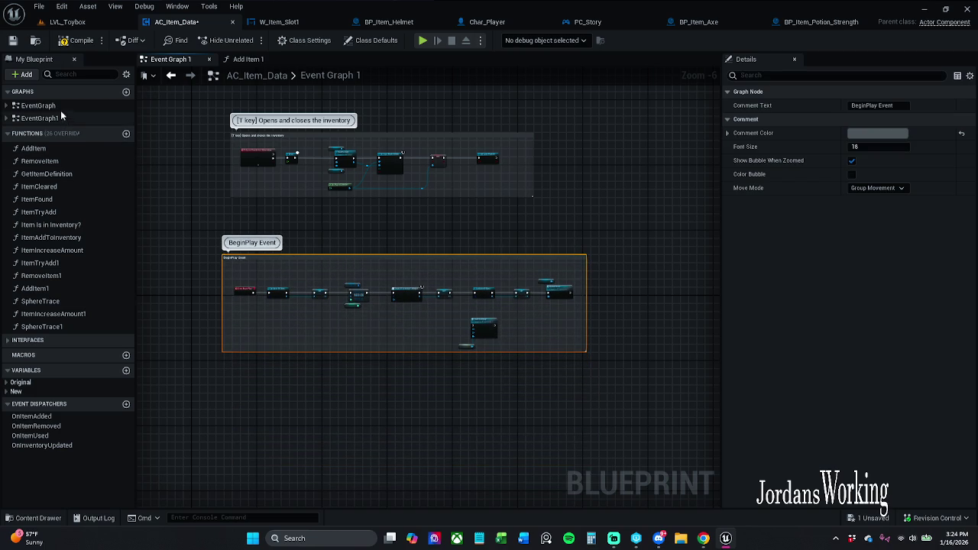
double_click(46, 105)
scroll(351, 290, down, 6)
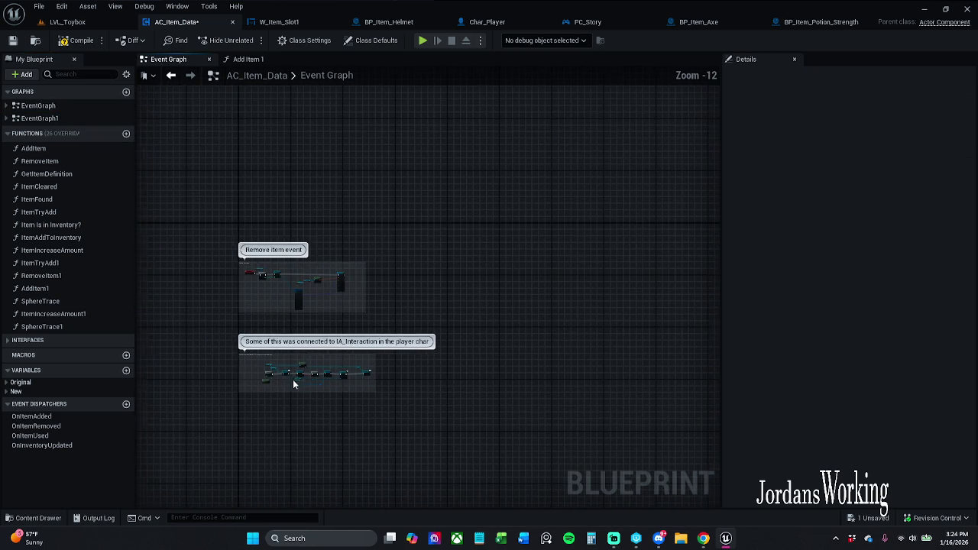
drag(283, 411, 315, 286)
scroll(315, 286, up, 4)
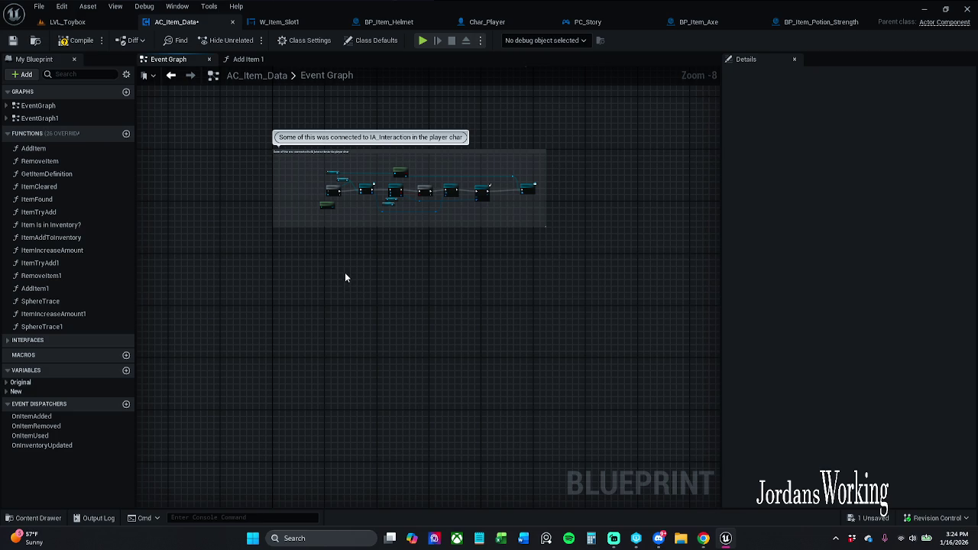
Step: Paste the Original Inventory setup group below the interaction notes and save AC_Item_Data
key(ctrl+v)
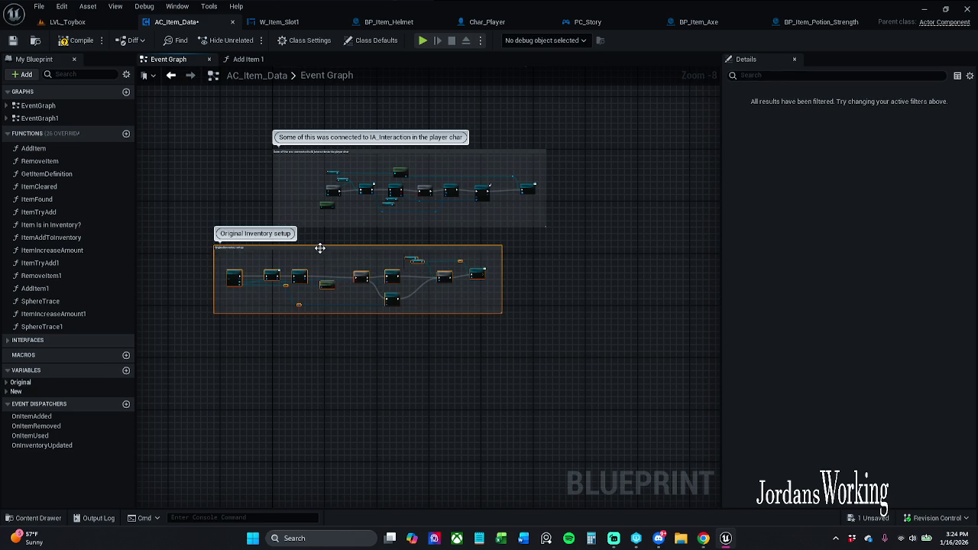
drag(319, 248, 378, 281)
scroll(369, 273, down, 4)
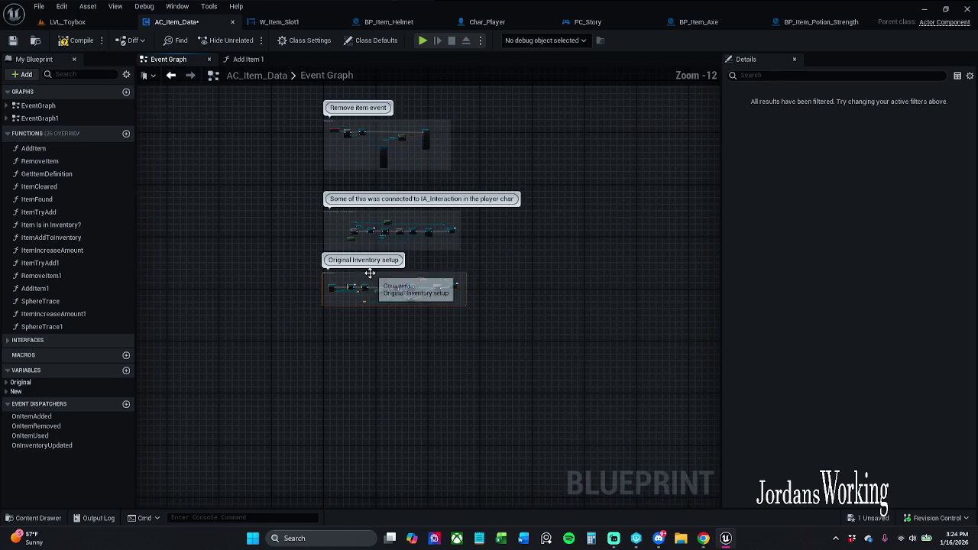
scroll(356, 272, up, 2)
drag(356, 273, 360, 284)
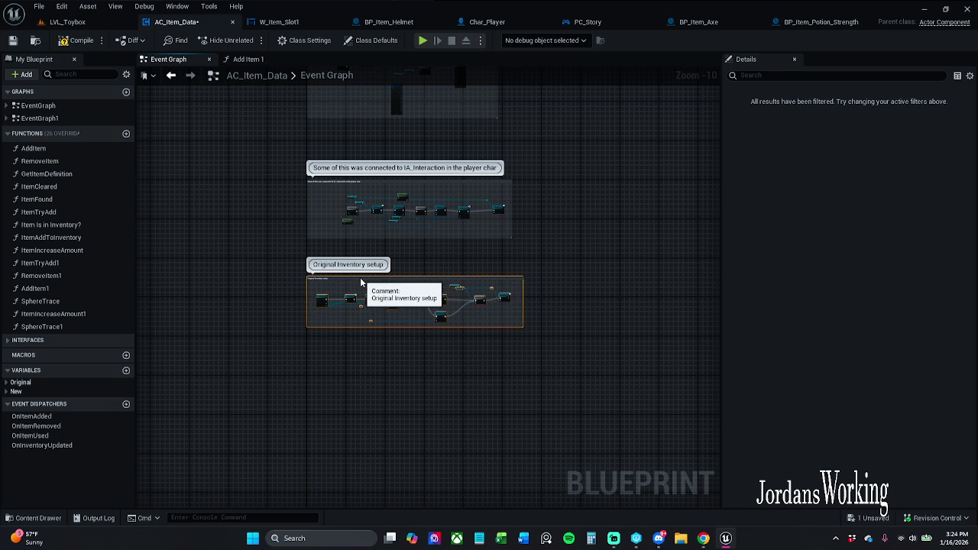
click(13, 42)
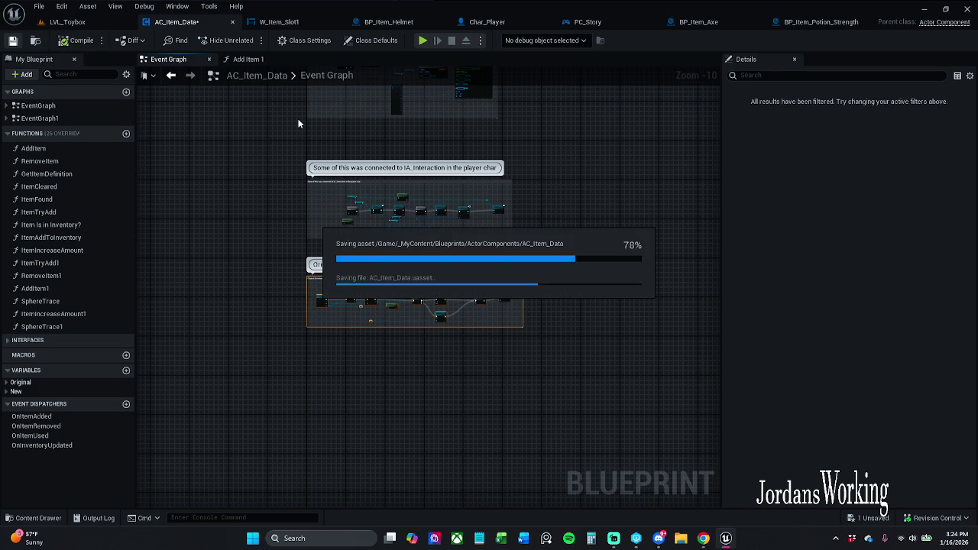
Step: Close BP_Item_Potion_Strength and open BP_Item_Potion_AOE from the Content Drawer
click(815, 22)
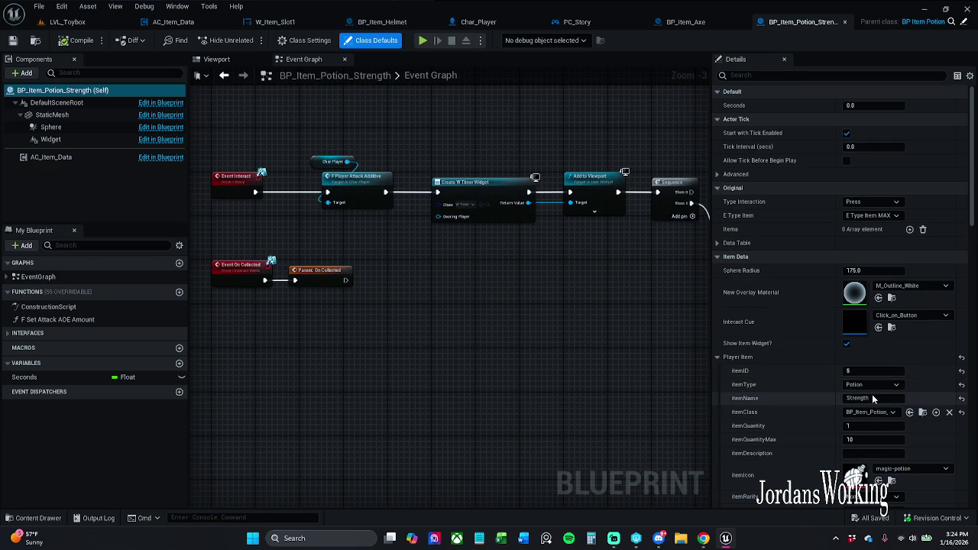
click(844, 22)
click(33, 518)
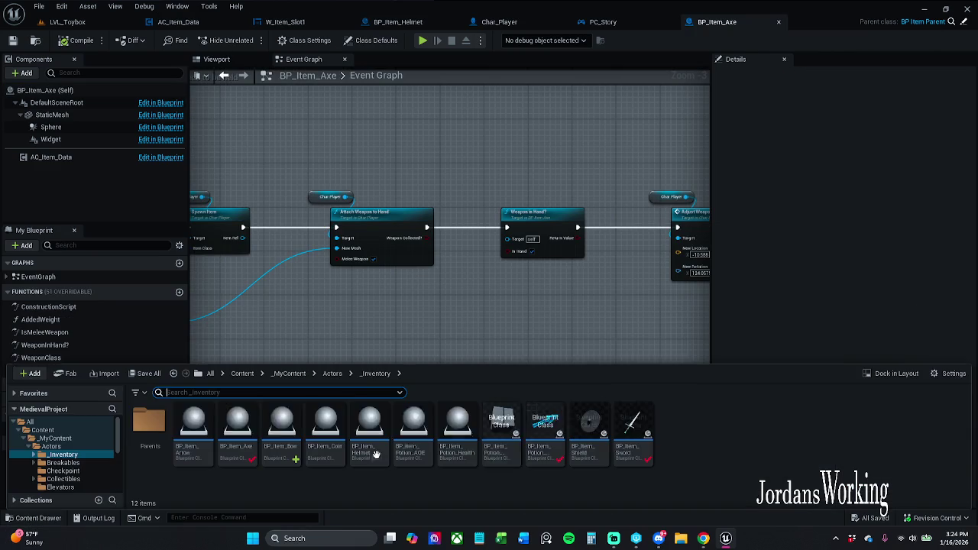
double_click(408, 439)
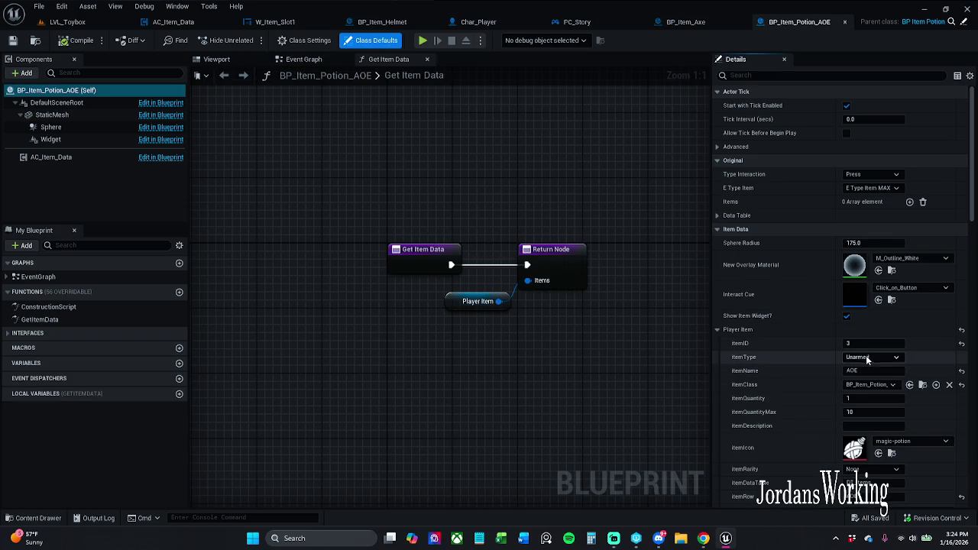
Step: Set the AOE potion's itemType to Potion, save with checkout, and select the health potion
click(866, 357)
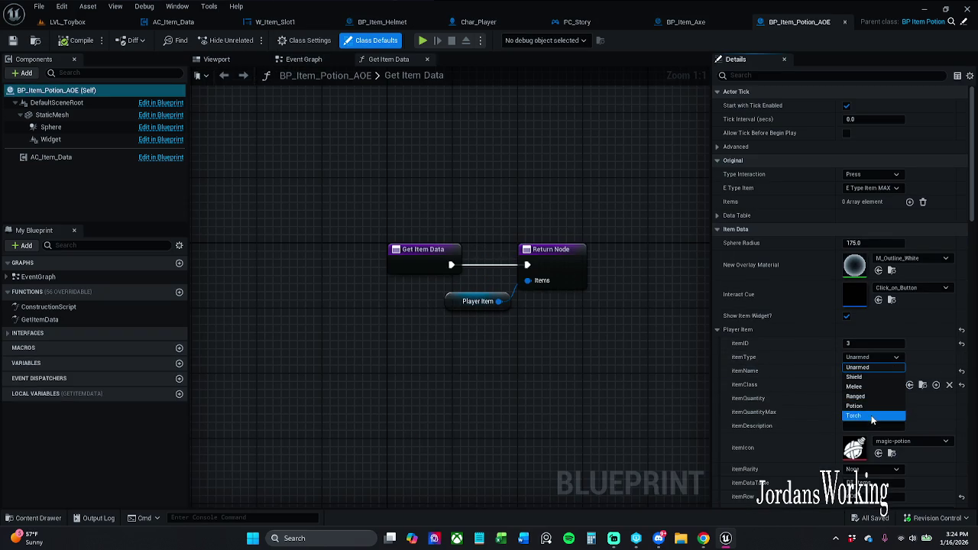
click(873, 405)
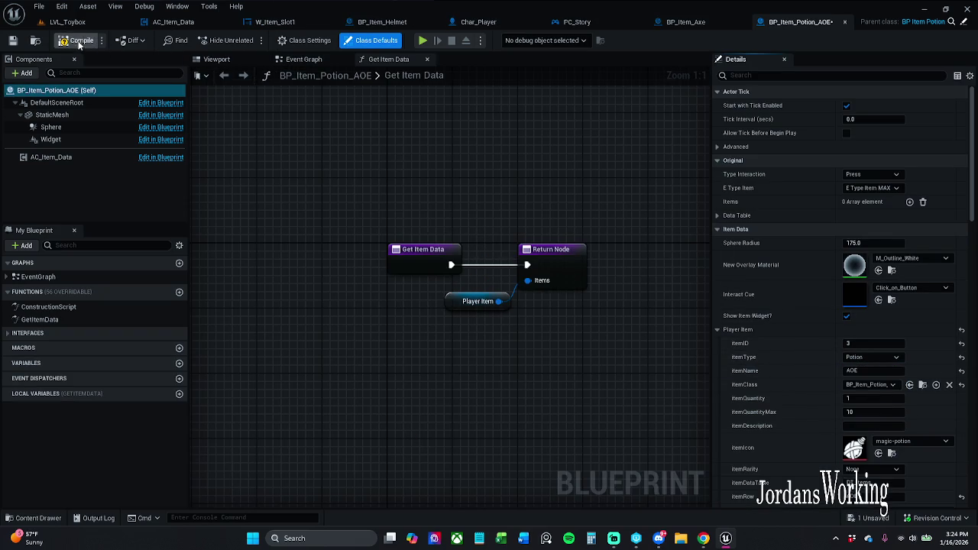
click(12, 39)
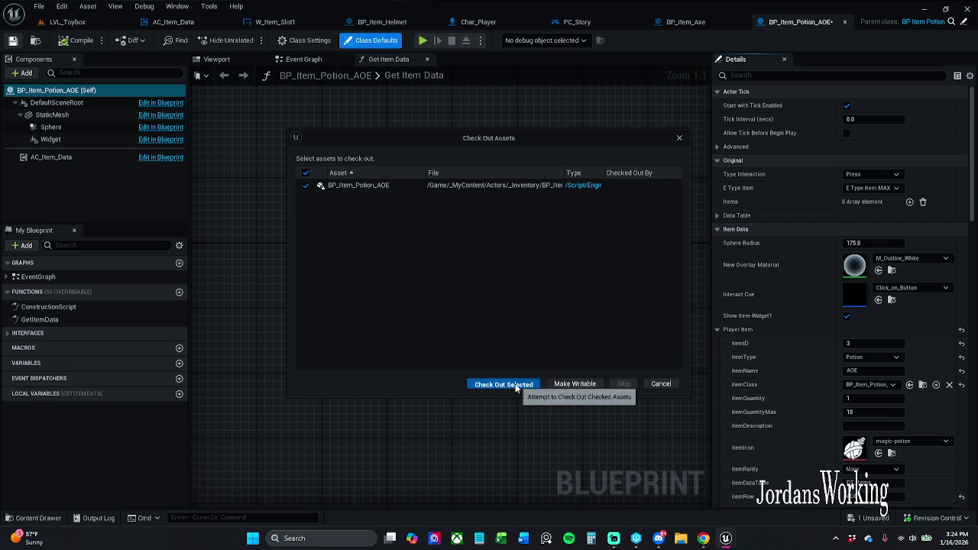
click(573, 382)
click(36, 516)
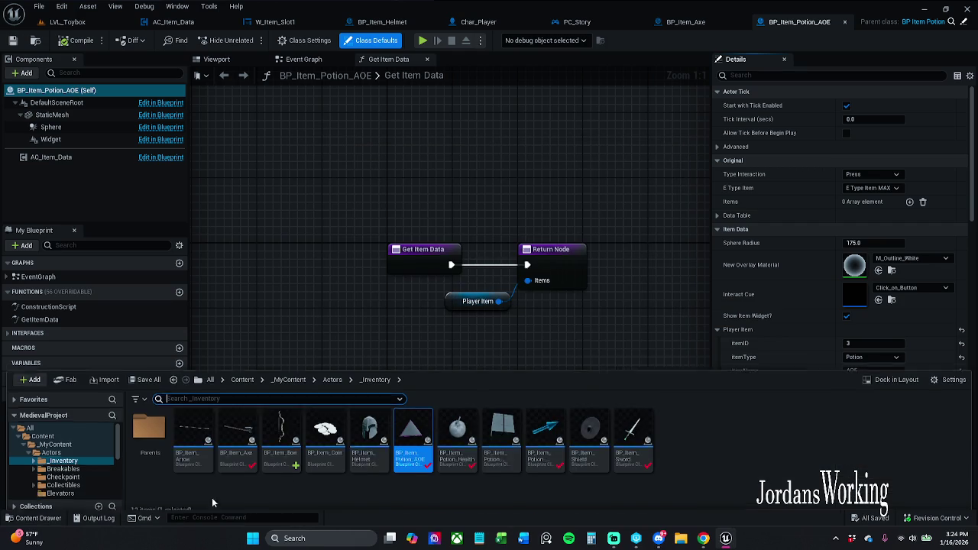
click(454, 427)
Step: Set BP_Item_Potion_Health's item type to Potion, then compile and save it
double_click(454, 426)
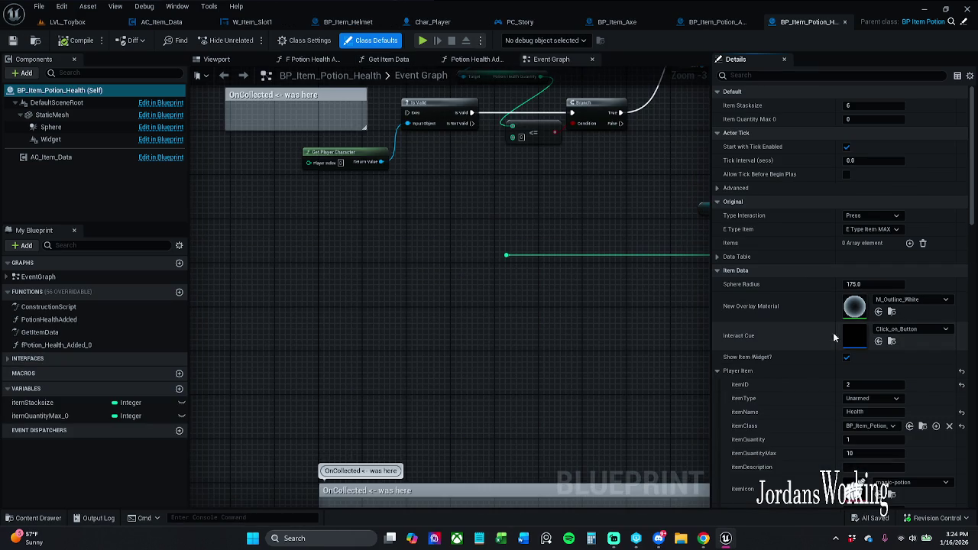
click(875, 398)
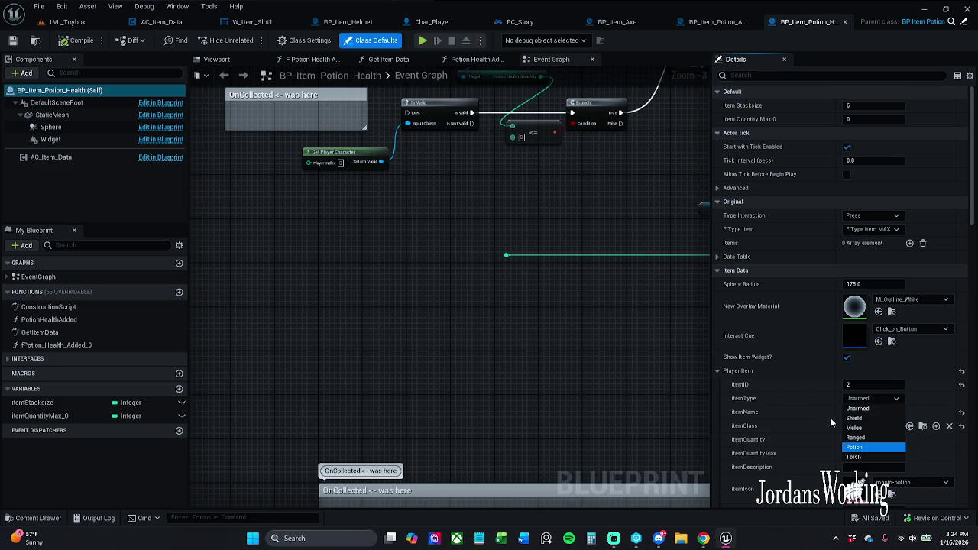
click(870, 448)
click(82, 42)
click(12, 40)
Step: Dismiss the Content Drawer to review the Player Item settings in Details
click(32, 518)
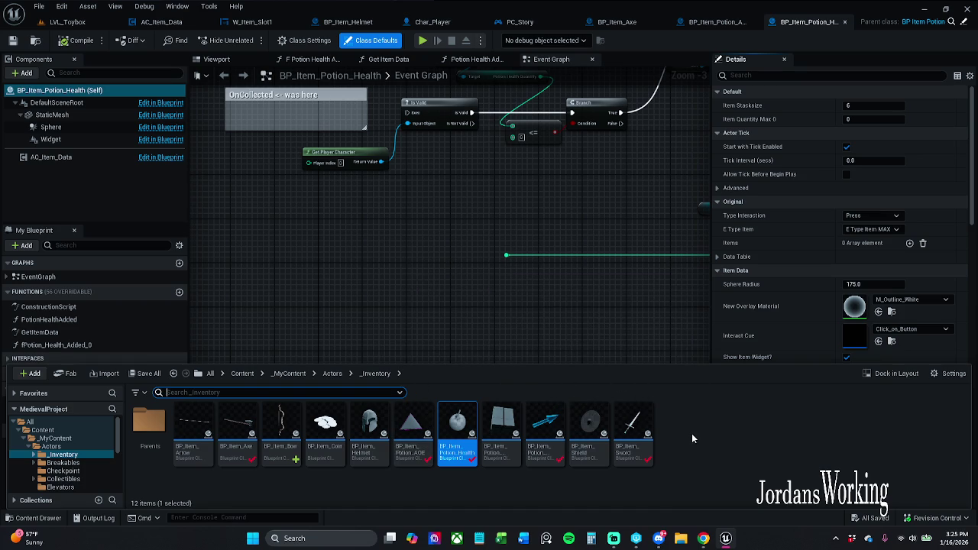
mouse_move(459, 423)
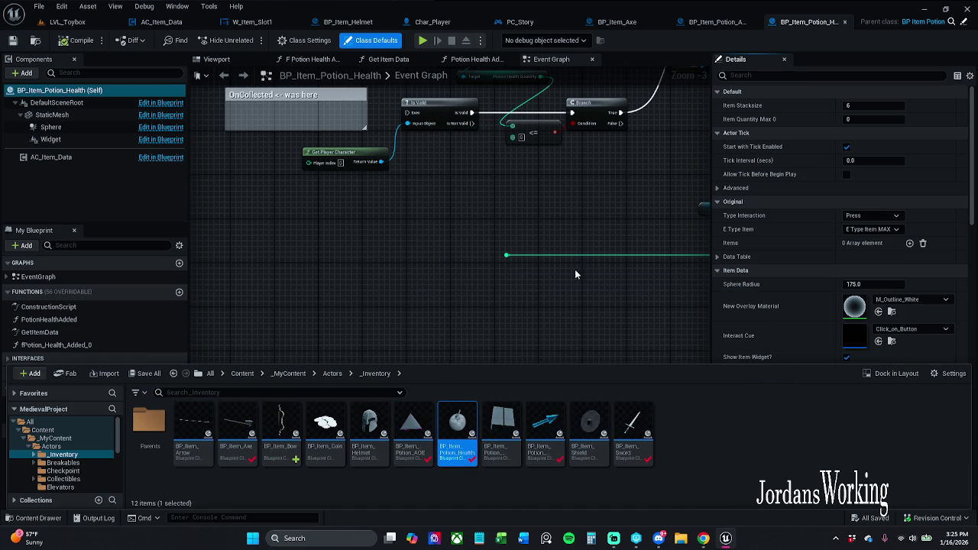
click(575, 273)
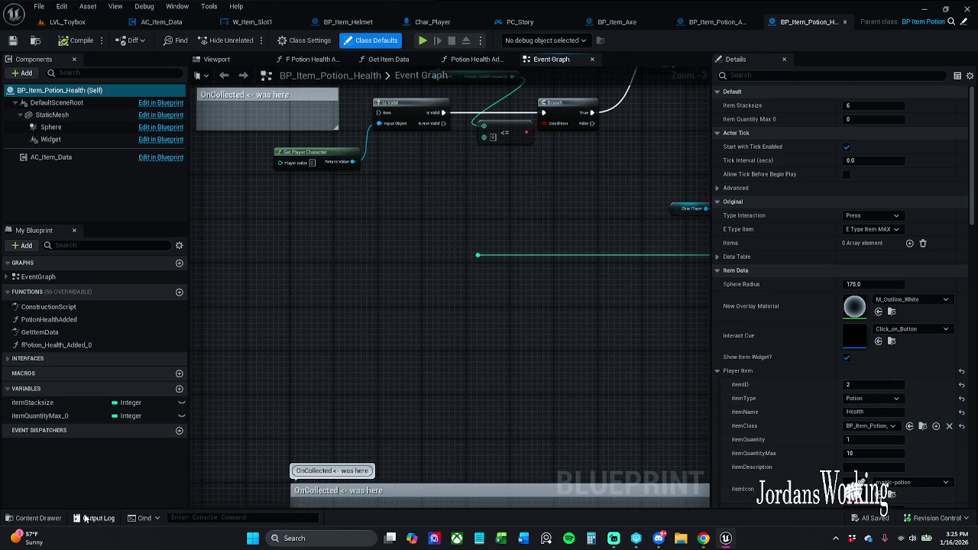
Step: Open BP_Item_Potion_Stamina and set its item type to Potion
click(34, 518)
click(508, 441)
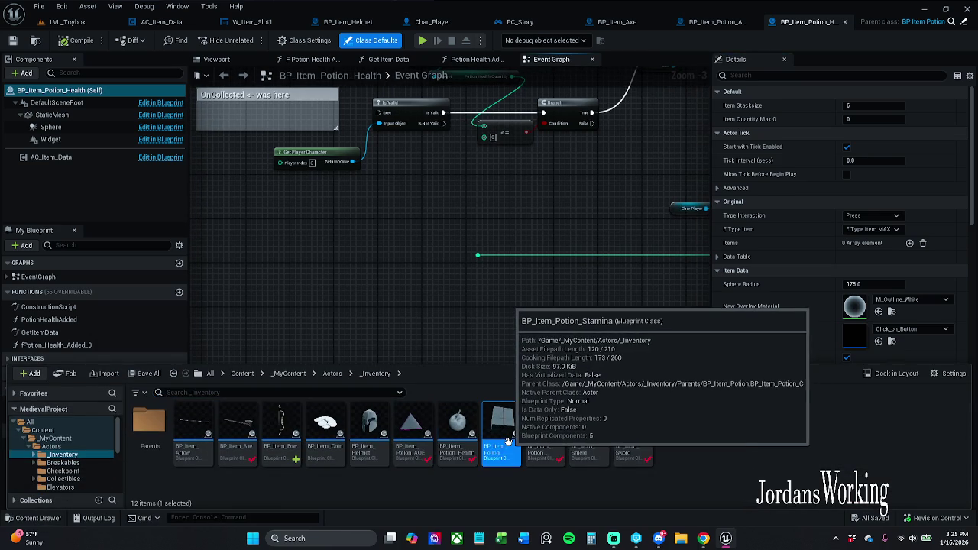
double_click(508, 442)
click(880, 329)
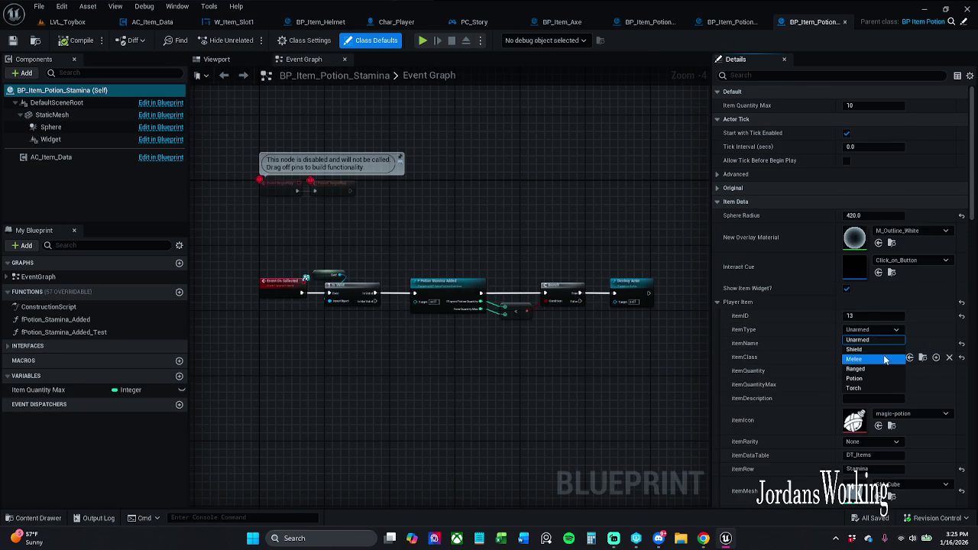
click(873, 378)
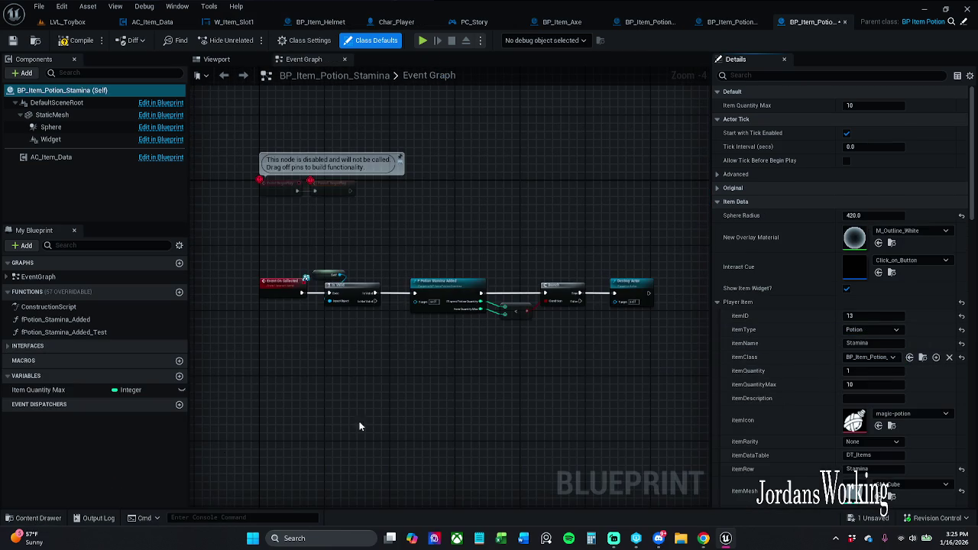
Step: Open BP_Item_Potion_Strength from the Content Drawer for comparison
click(31, 519)
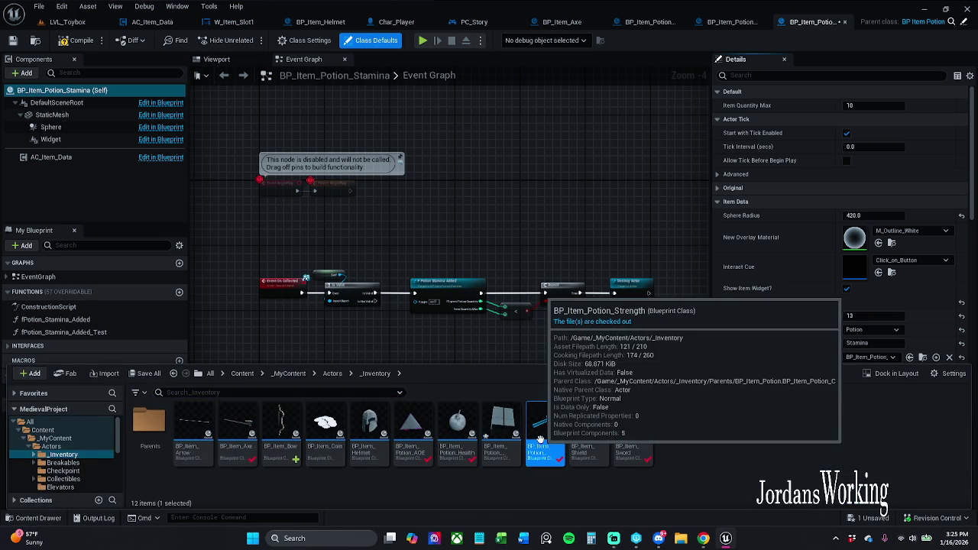
double_click(543, 435)
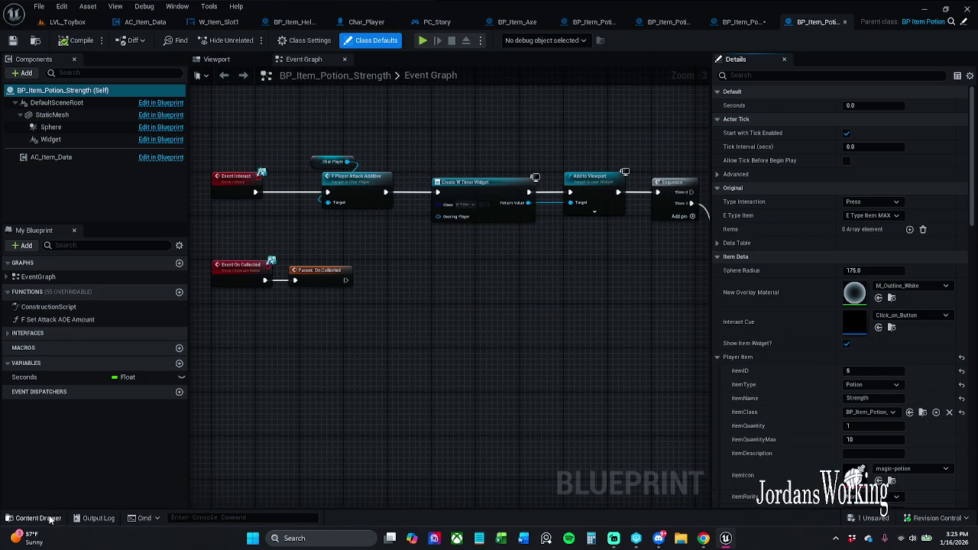
click(30, 518)
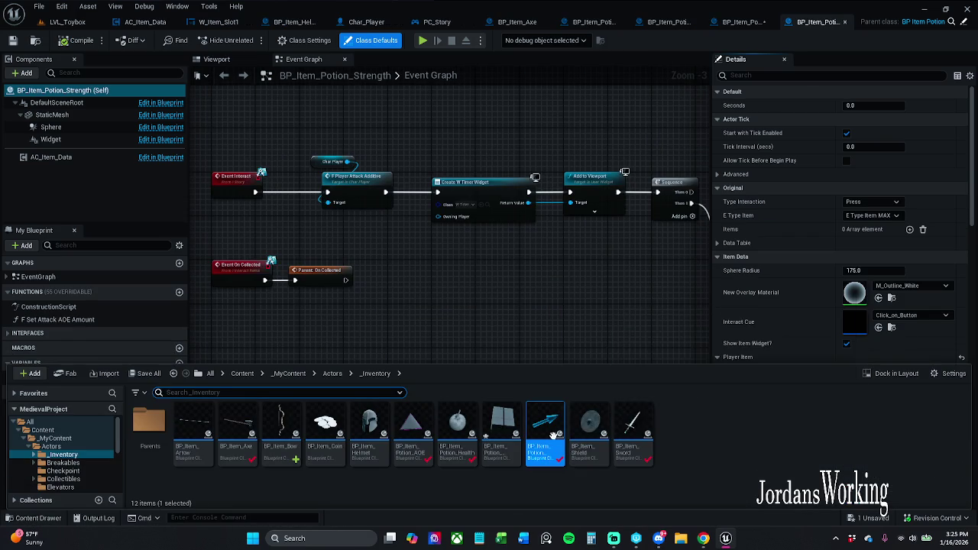
Step: Save all assets, checking out BP_Item_Potion_Stamina, and close BP_Item_Potion_Strength
mouse_move(583, 310)
mouse_down()
mouse_move(617, 319)
mouse_move(594, 312)
mouse_up()
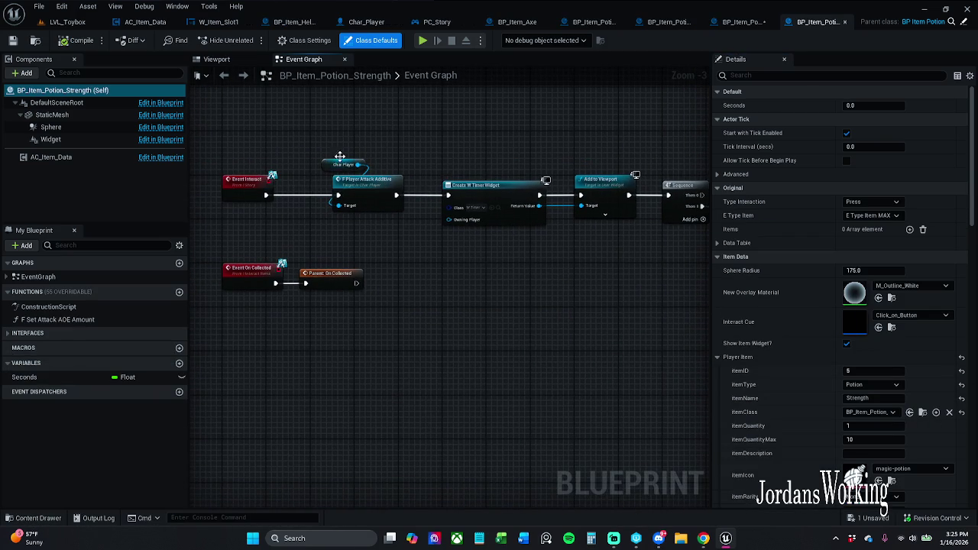
click(38, 7)
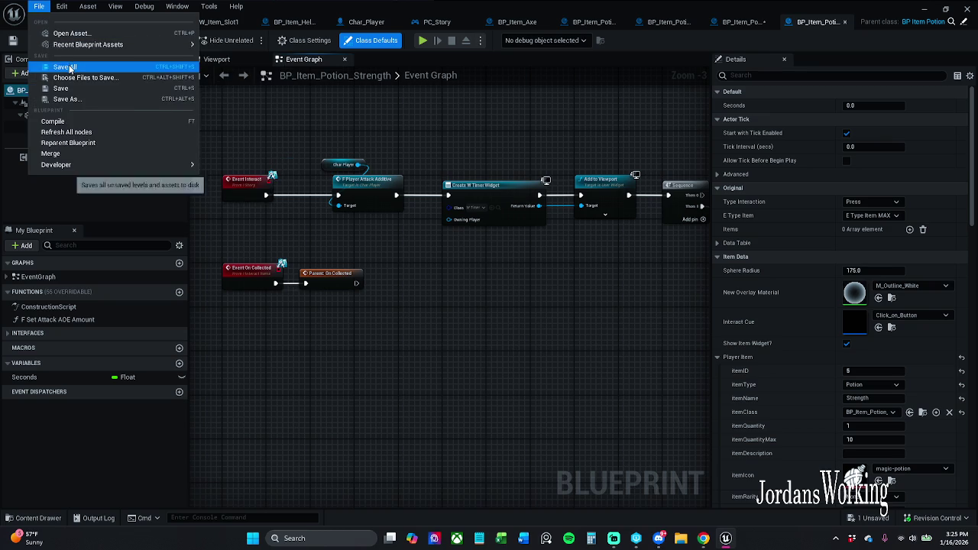
click(64, 68)
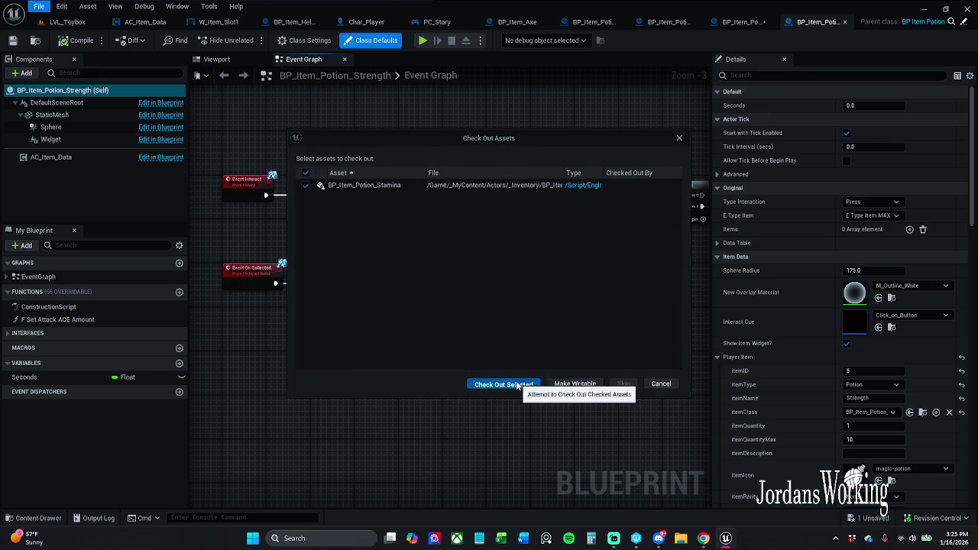
click(504, 383)
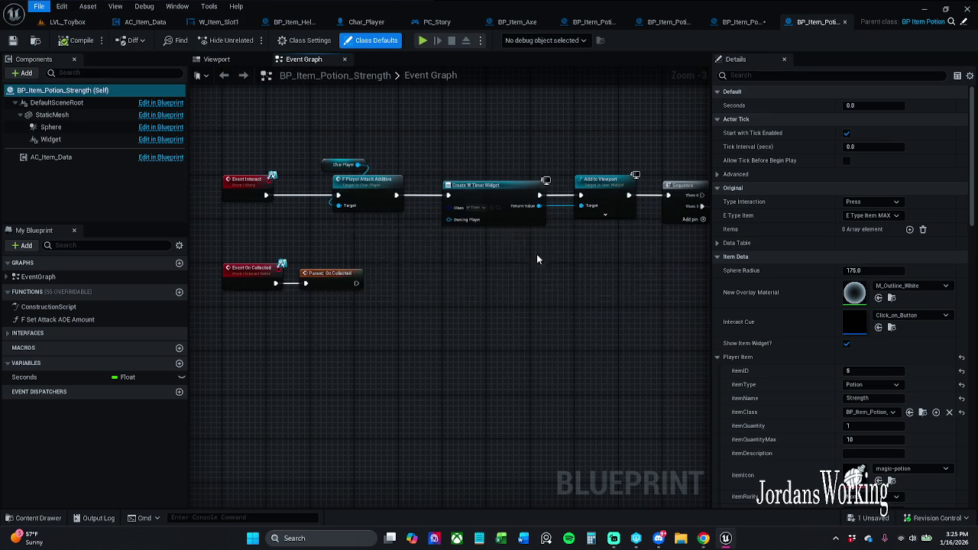
click(844, 23)
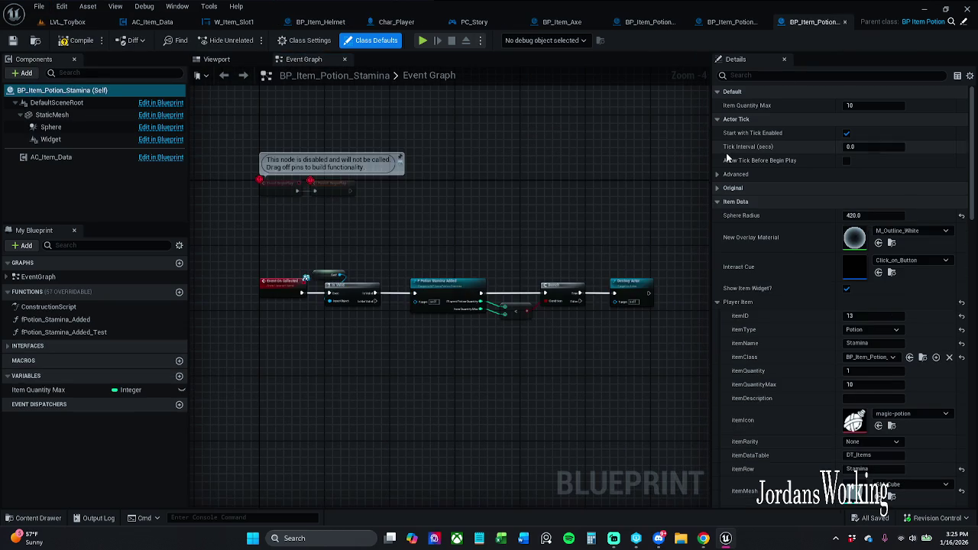
Step: Shift the Stamina potion's Event On Collected node chain slightly lower, then go to PC_Story
scroll(336, 260, up, 2)
drag(342, 258, 384, 236)
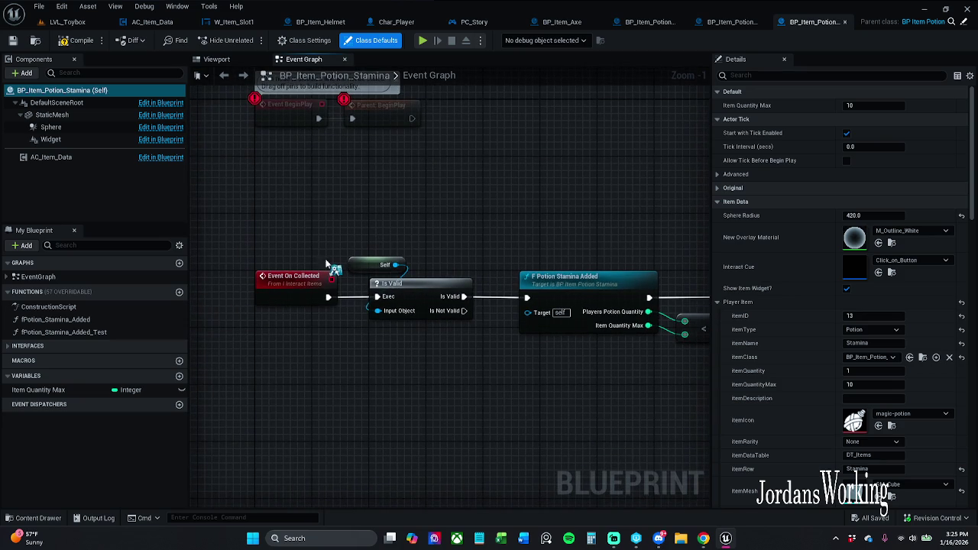
scroll(341, 288, down, 3)
mouse_move(208, 219)
mouse_down()
mouse_move(664, 317)
mouse_move(741, 350)
mouse_up()
drag(476, 373, 471, 280)
mouse_move(410, 258)
mouse_down()
mouse_move(410, 304)
mouse_move(415, 254)
mouse_up()
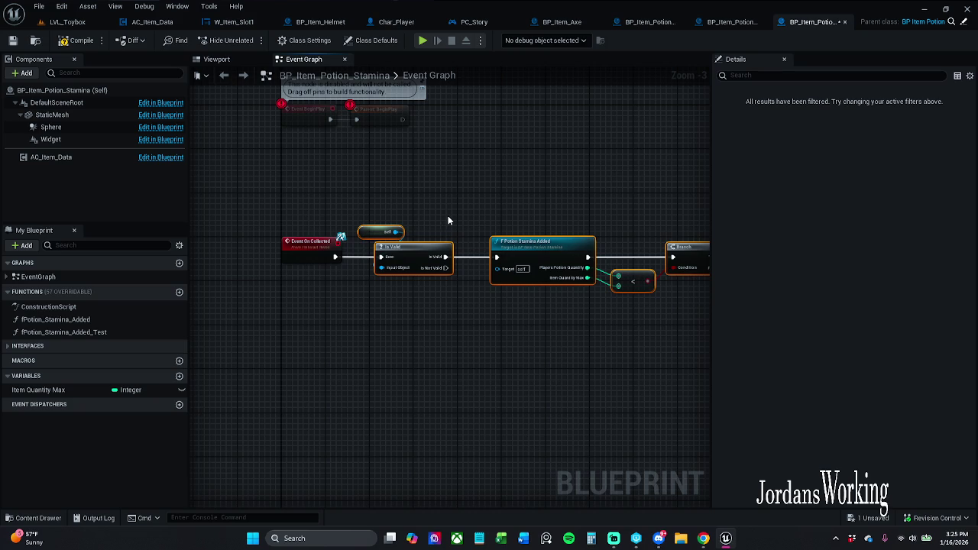
mouse_move(447, 220)
mouse_down()
mouse_move(243, 218)
mouse_move(403, 222)
mouse_up()
click(481, 22)
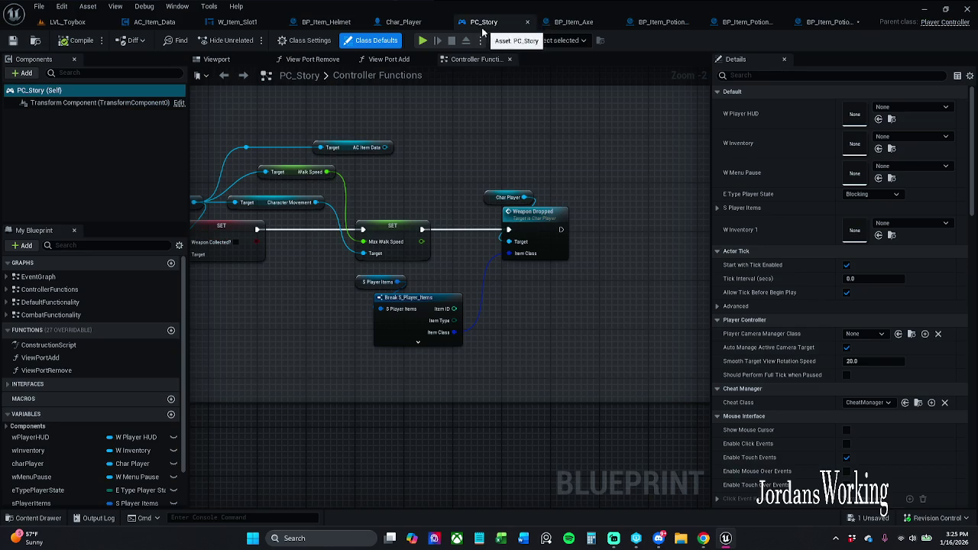
Step: Try a 'use' search in PC_Story's component list, then clear it
click(823, 24)
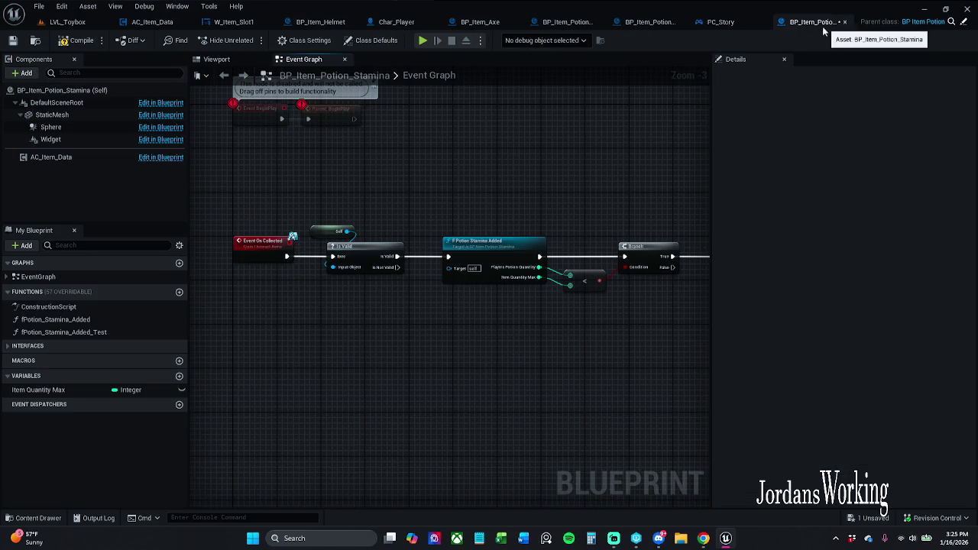
click(747, 21)
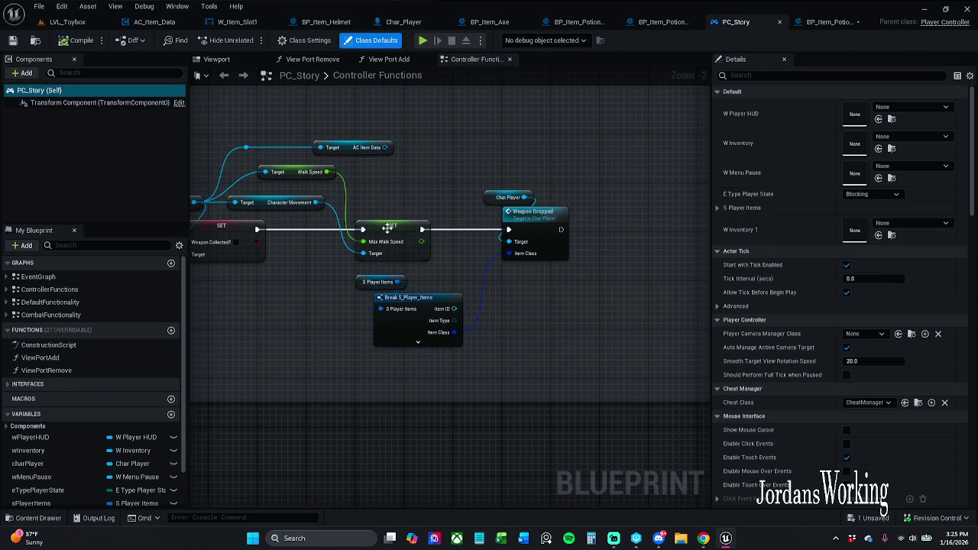
drag(388, 228, 544, 230)
click(142, 89)
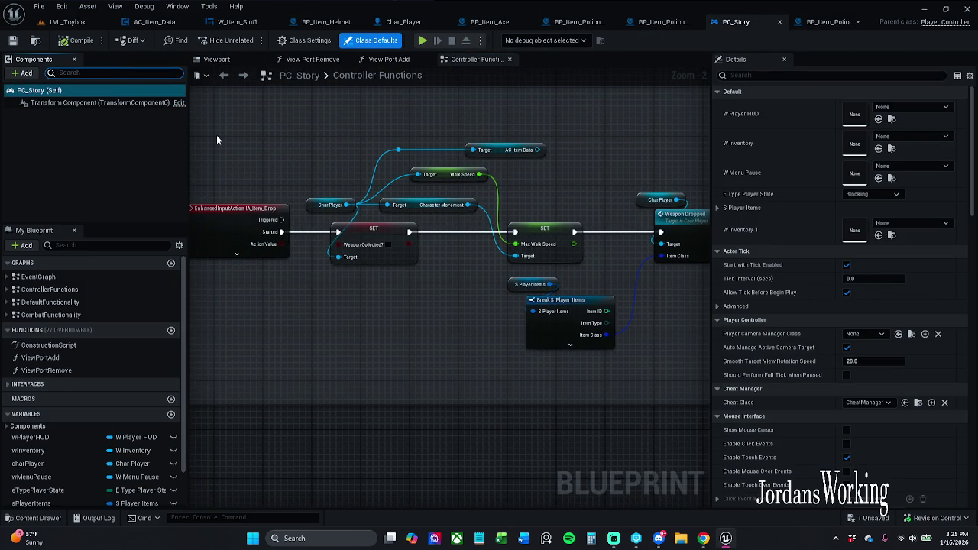
text(use)
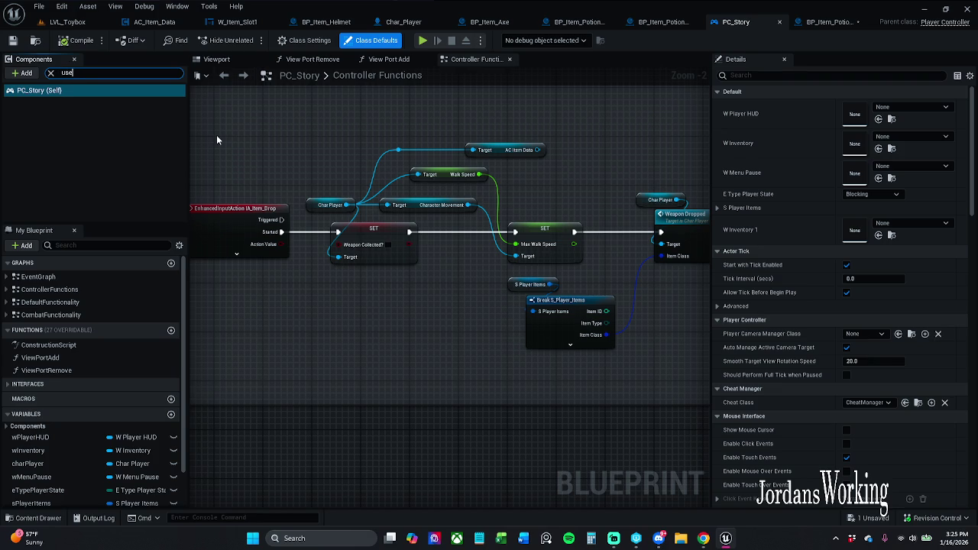
click(50, 73)
Step: Search 'use' in My Blueprint and jump to the IA_Item_Use event to view its potion calls
click(94, 244)
text(use)
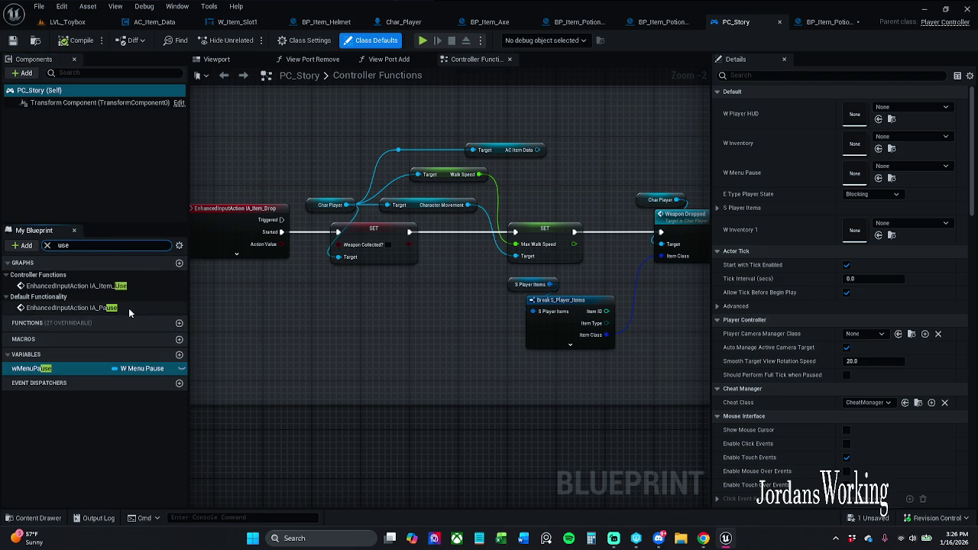
double_click(131, 285)
scroll(407, 210, down, 2)
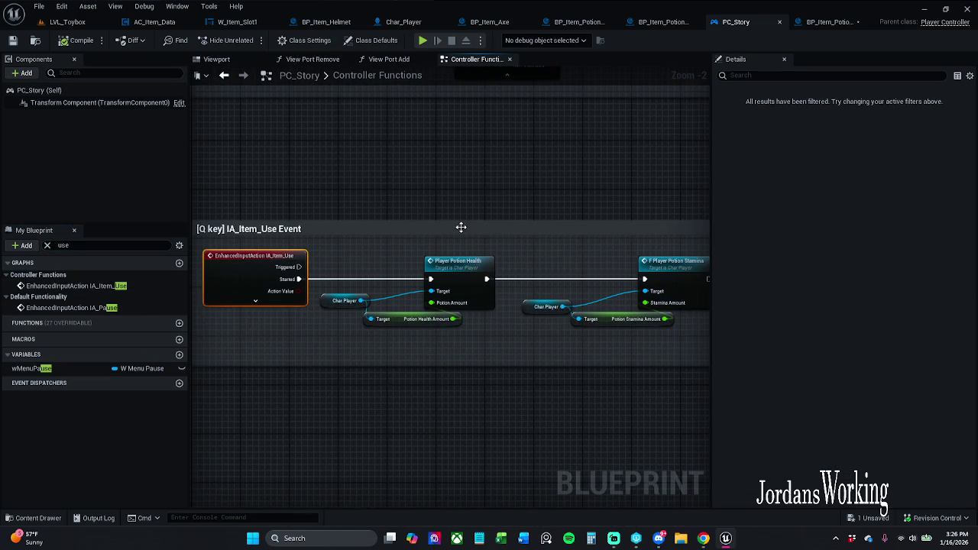
drag(488, 221, 420, 213)
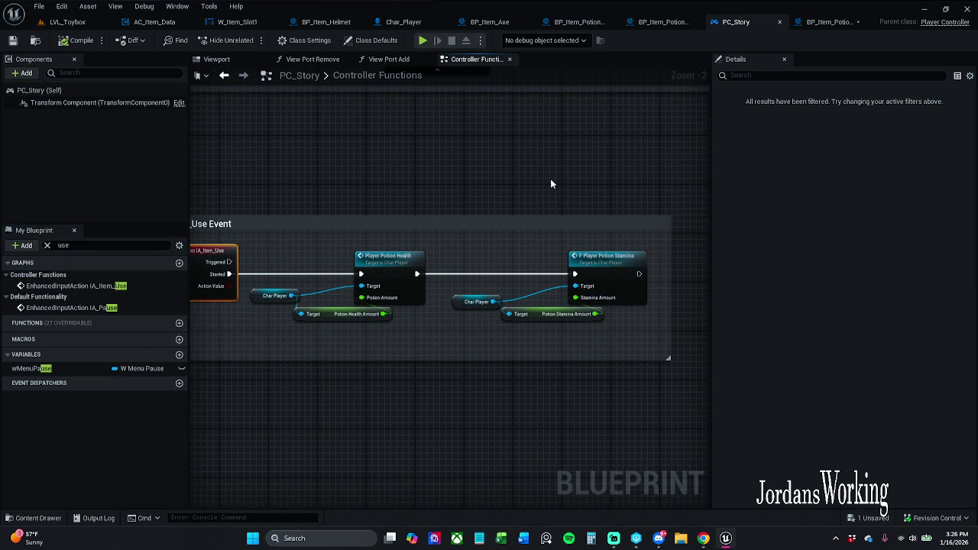
click(828, 21)
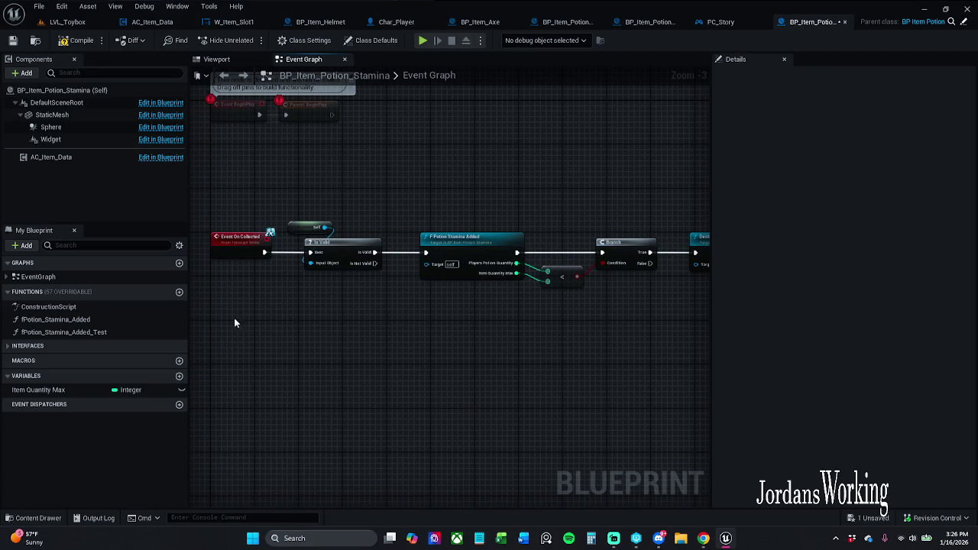
Step: Add an Event Interact node from the Interfaces list to the Stamina potion graph
click(178, 346)
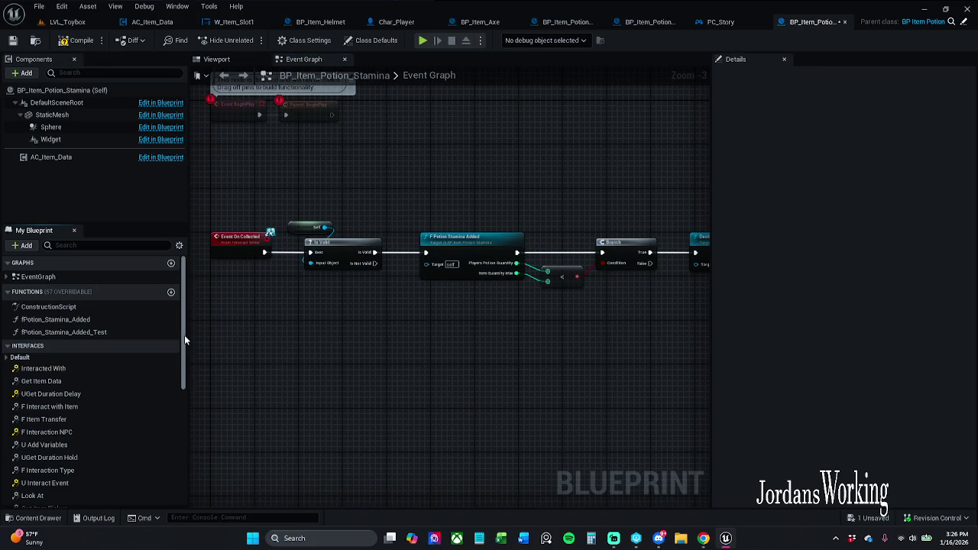
scroll(167, 432, down, 7)
double_click(35, 461)
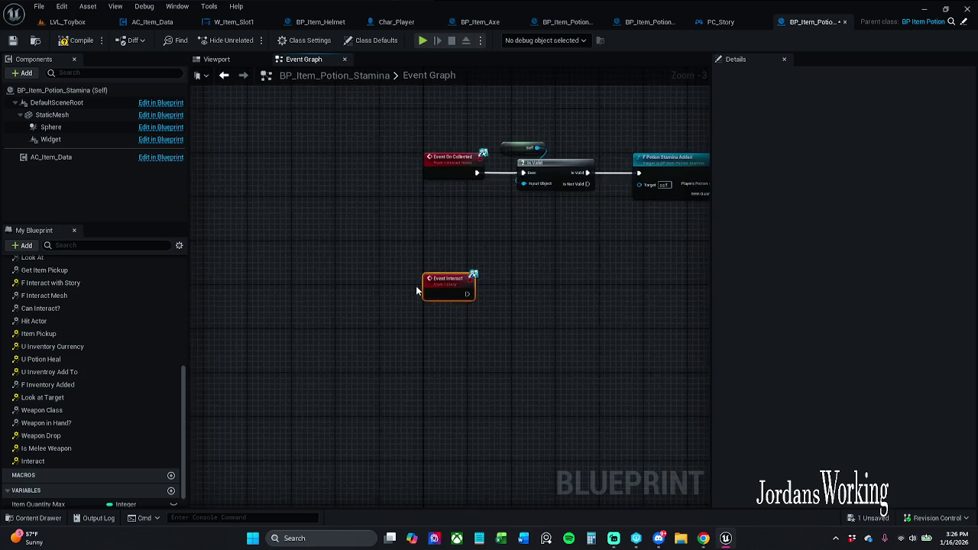
scroll(69, 328, up, 7)
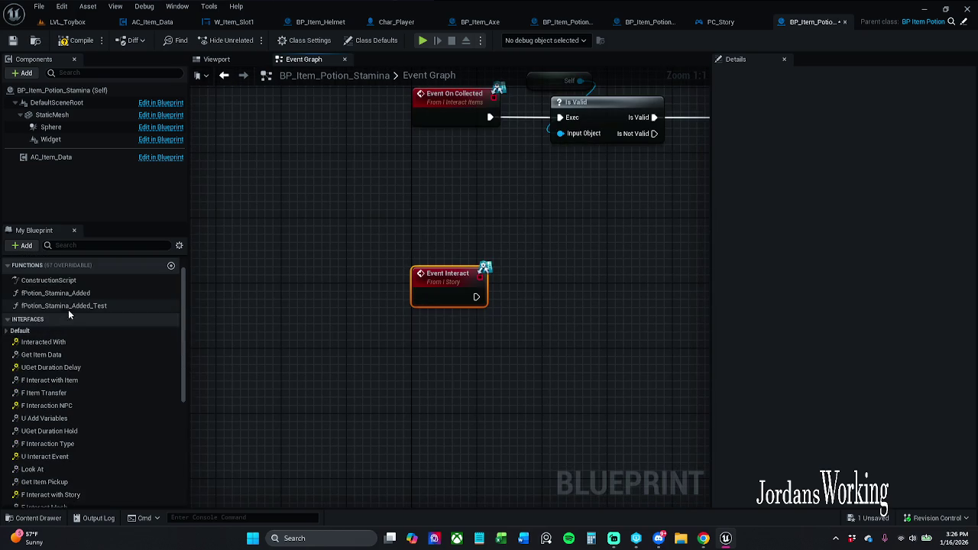
click(69, 318)
drag(353, 302, 353, 318)
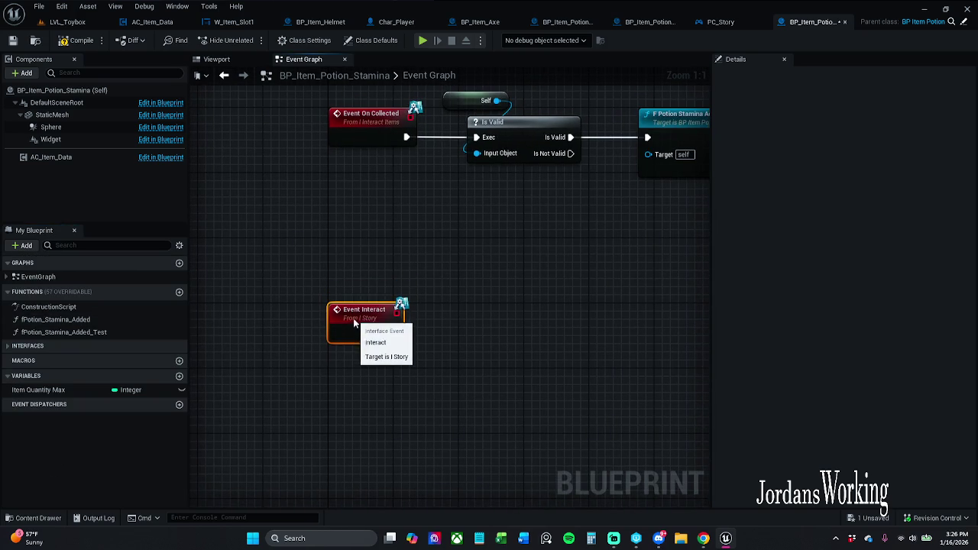
click(439, 273)
click(724, 27)
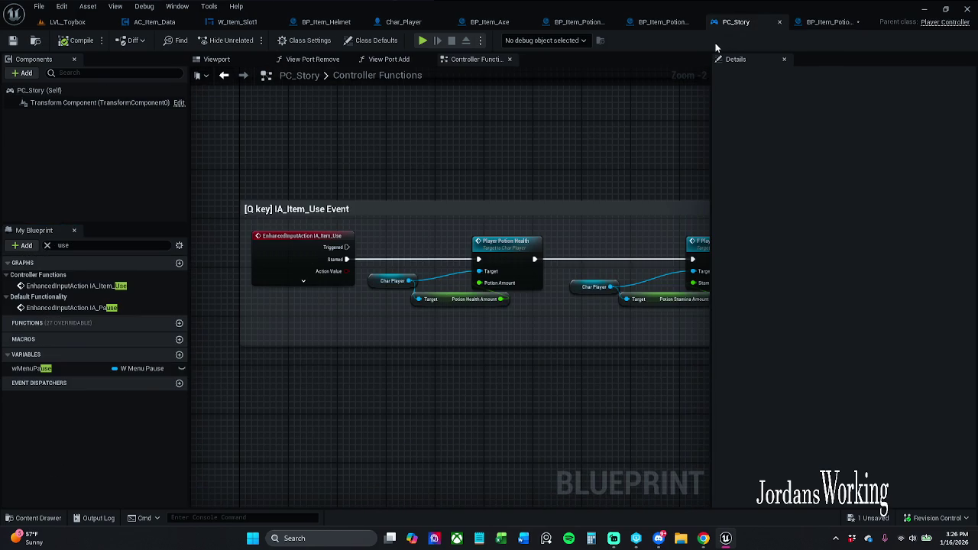
Step: Unlink F Player Potion Stamina from the health call and copy it with its amount getter
drag(556, 210, 456, 221)
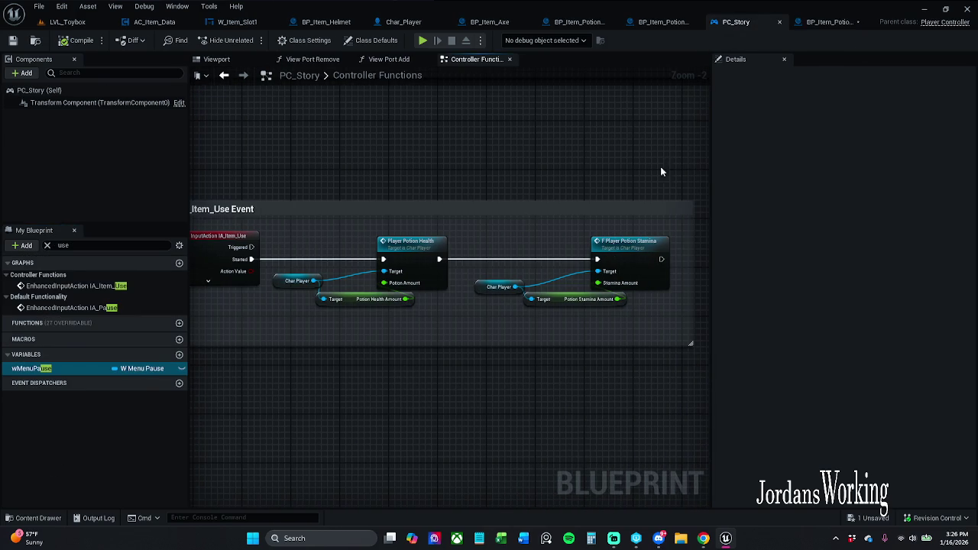
alt+click(485, 264)
drag(527, 232, 643, 302)
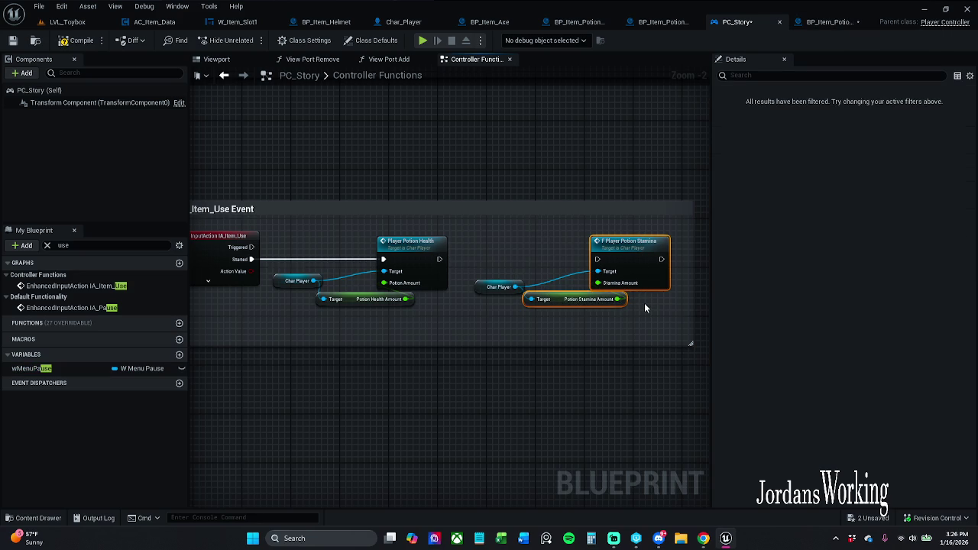
click(825, 21)
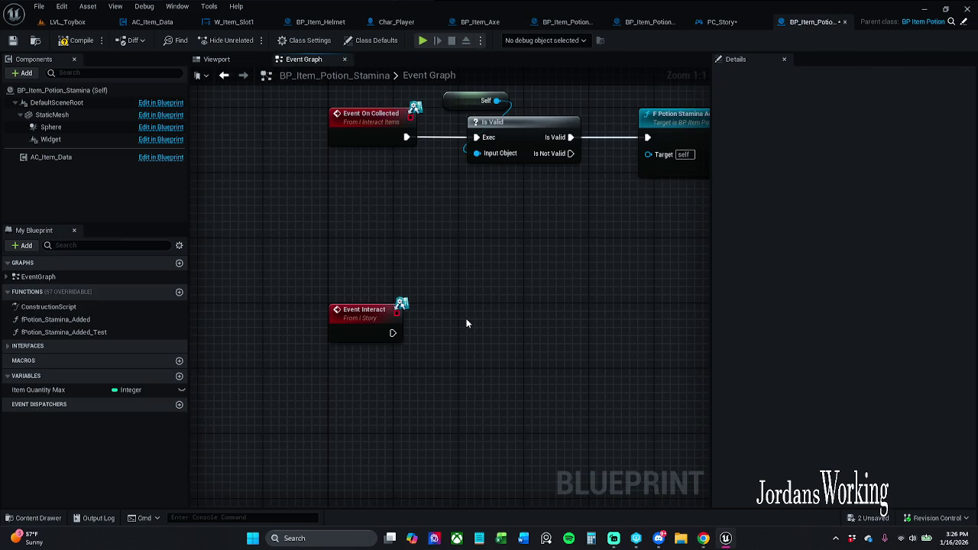
Step: Paste the F Player Potion Stamina nodes and wire Event Interact into them
key(ctrl+v)
drag(517, 308, 392, 332)
drag(548, 309, 554, 327)
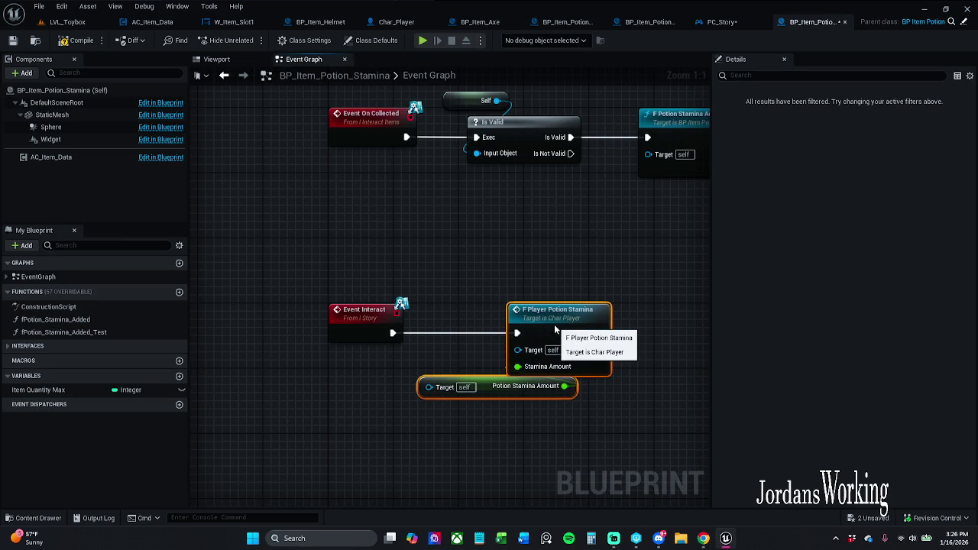
click(519, 259)
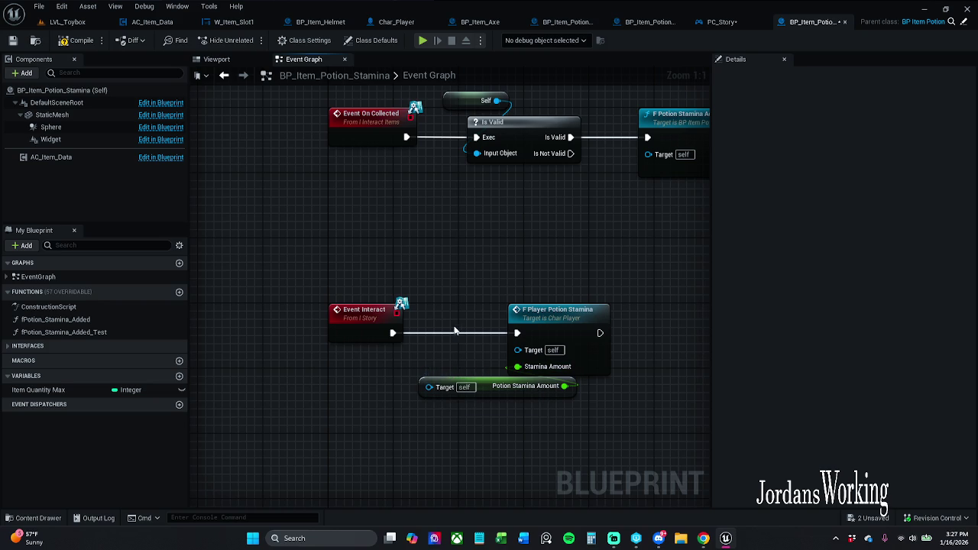
Step: Add a Get Char Player node and connect it to the stamina call's Target input
right_click(468, 249)
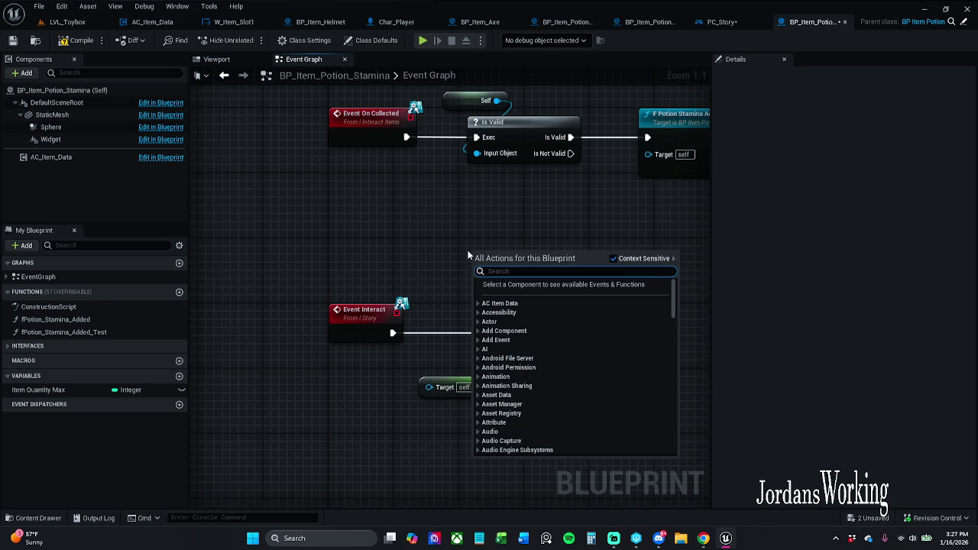
text(get pla)
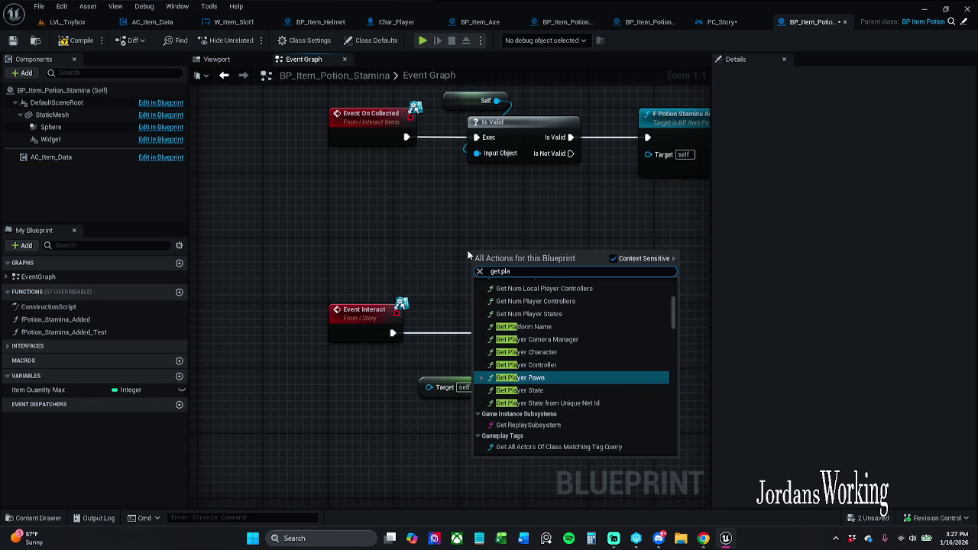
text(yer)
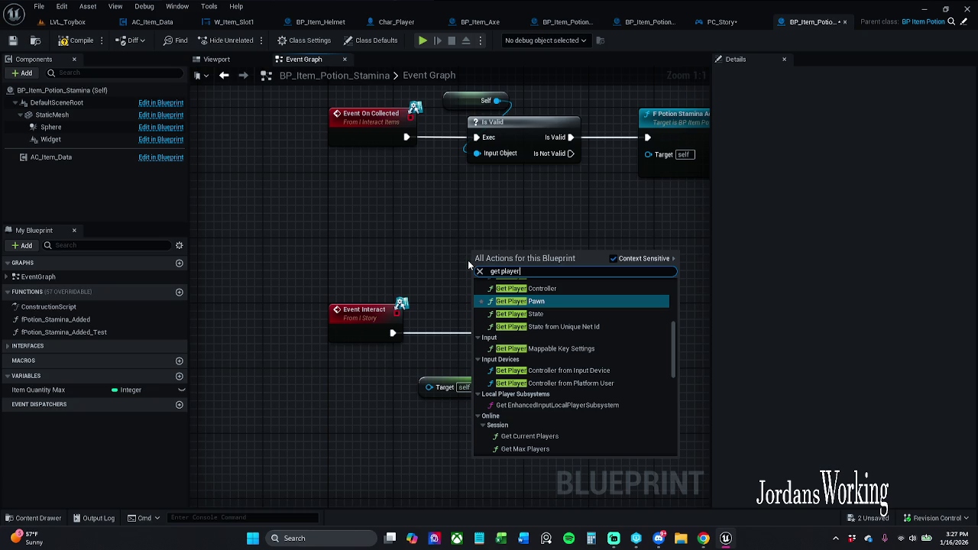
text(Cha)
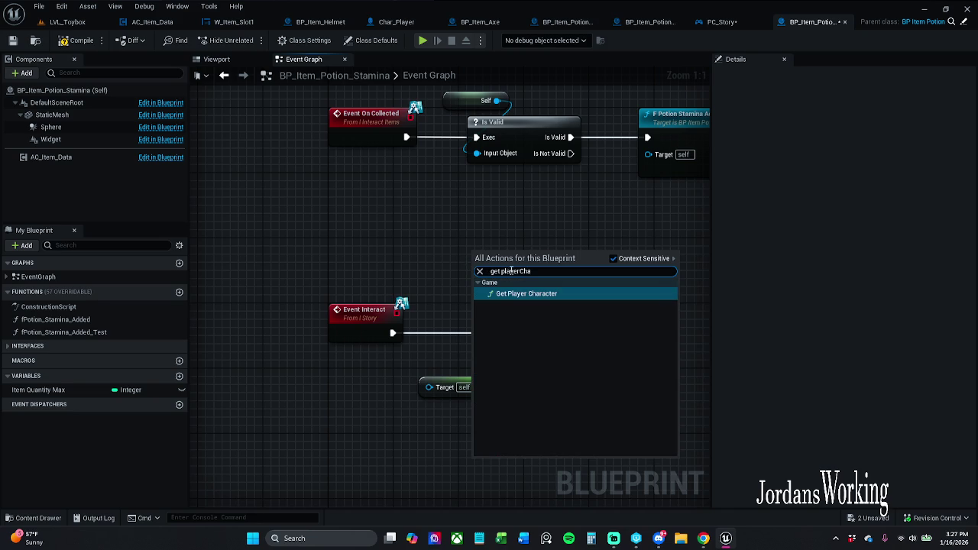
key(BackSpace)
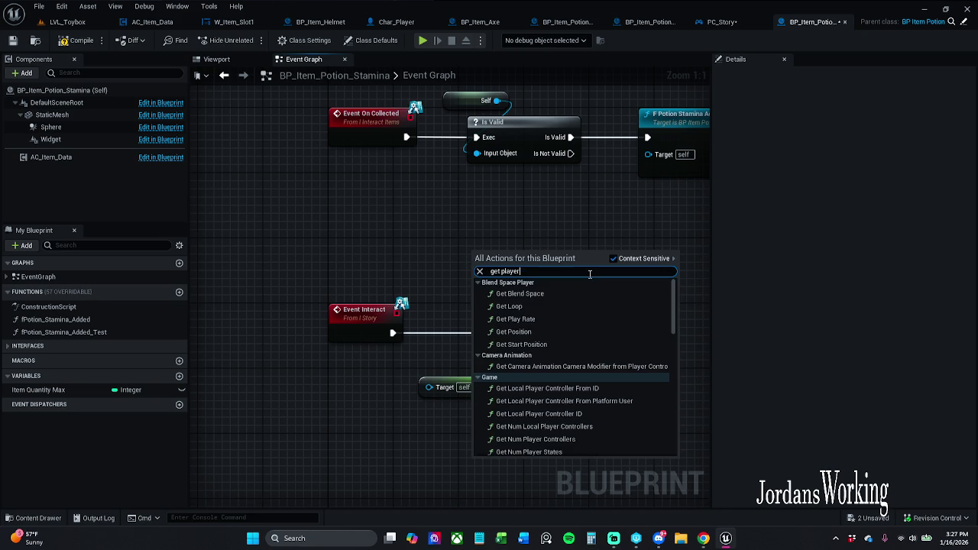
click(502, 271)
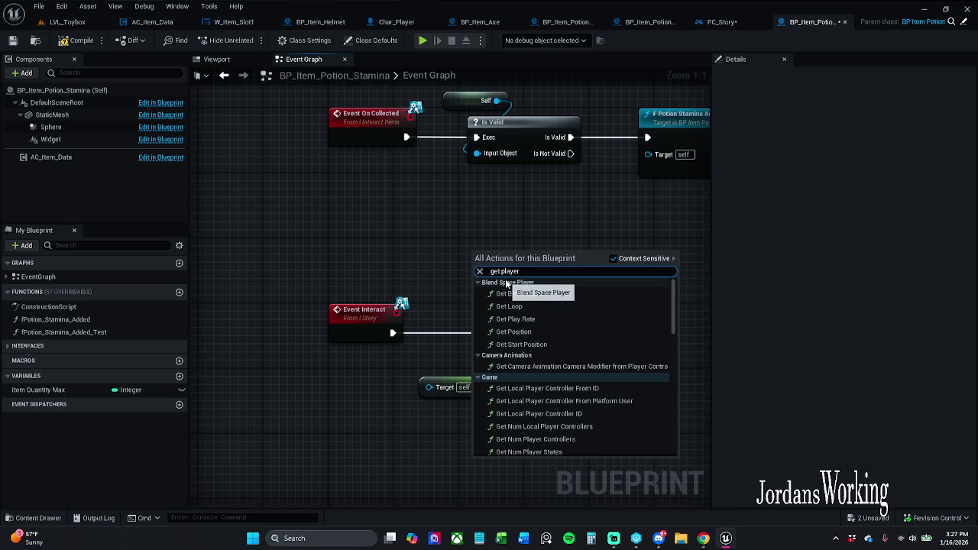
key(BackSpace)
text(char)
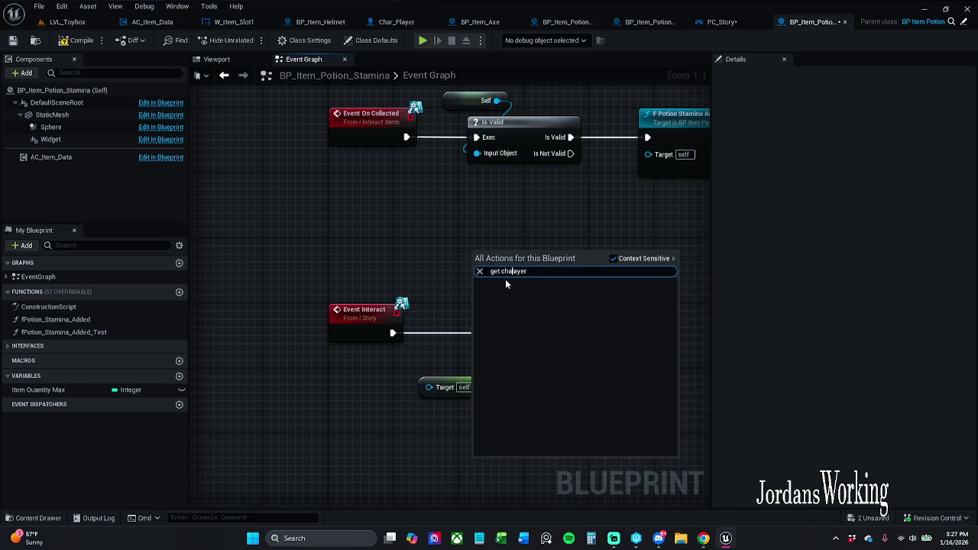
text(P)
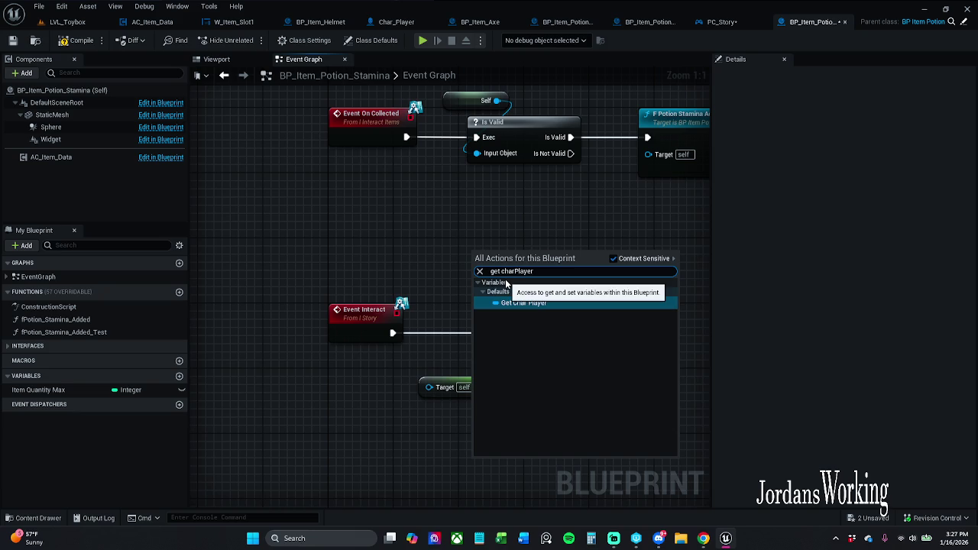
key(Return)
mouse_move(521, 255)
mouse_down()
mouse_move(563, 300)
mouse_move(524, 350)
mouse_move(502, 257)
mouse_move(435, 398)
mouse_up()
mouse_move(497, 255)
mouse_down()
mouse_move(497, 281)
mouse_move(503, 262)
mouse_up()
click(543, 264)
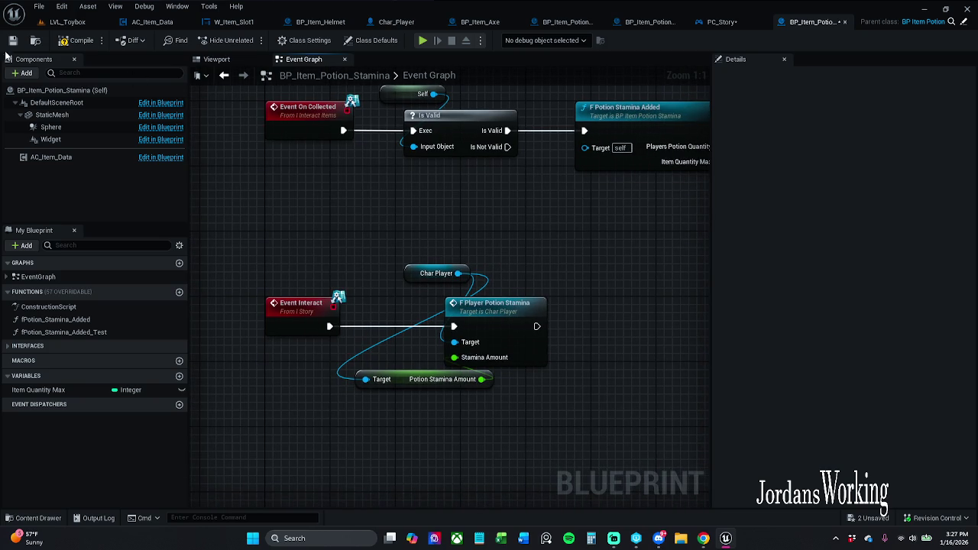
Step: Compile and save BP_Item_Potion_Stamina
click(69, 46)
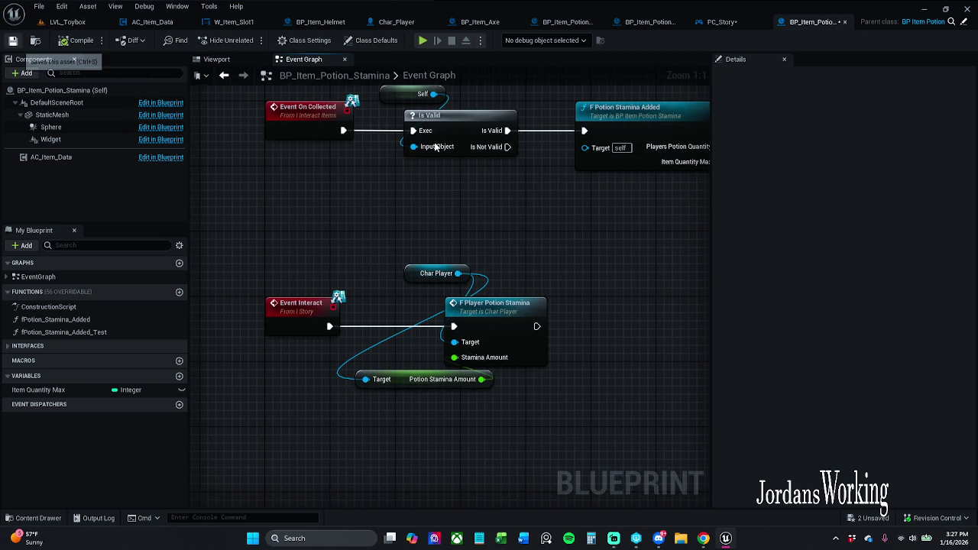
key(ctrl+s)
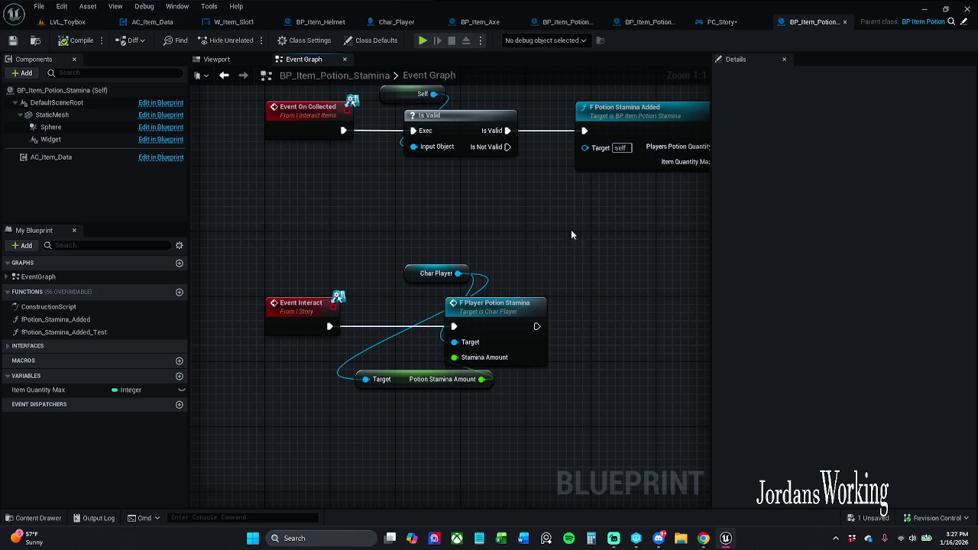
click(724, 23)
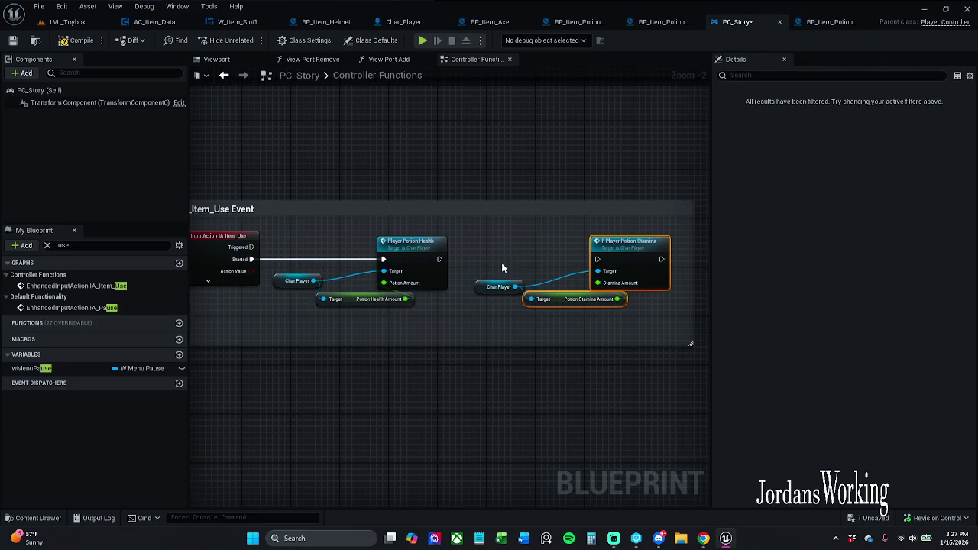
Step: Delete PC_Story's stamina nodes, shrink the comment box around the health call, then compile and save
key(Delete)
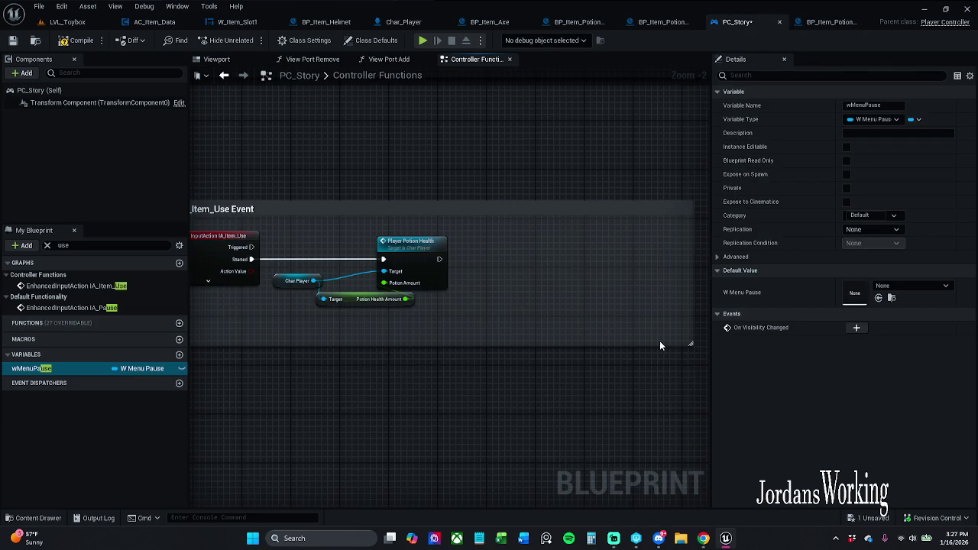
drag(661, 345, 613, 338)
mouse_move(644, 269)
mouse_down()
mouse_move(424, 284)
mouse_move(435, 269)
mouse_up()
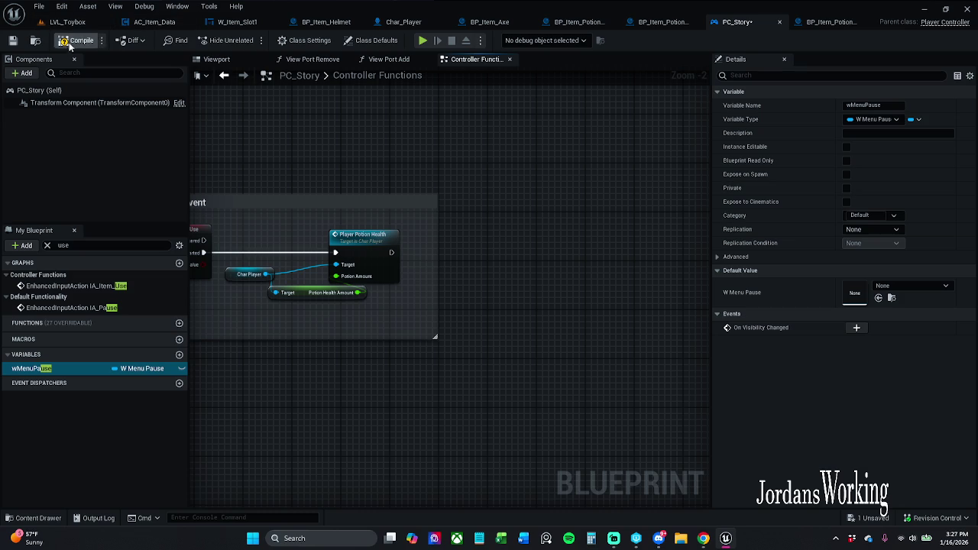
click(12, 41)
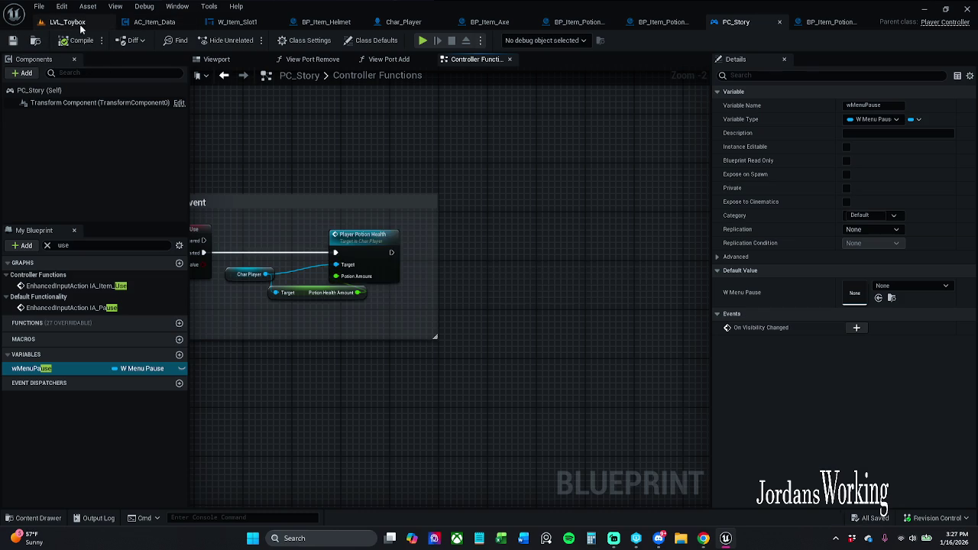
click(81, 24)
Step: Start a Toybox play test and run through the level, collecting coins and two stamina potions
click(248, 40)
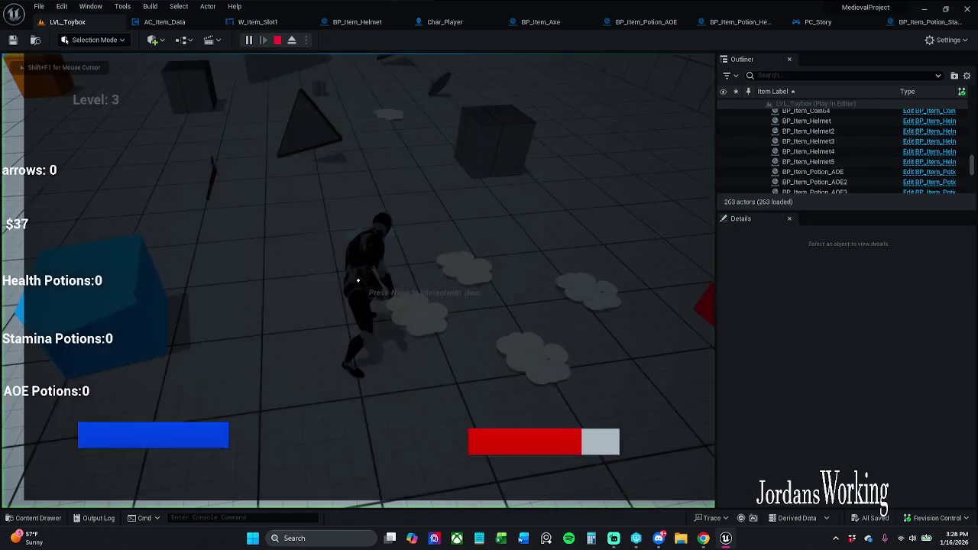
key(w)
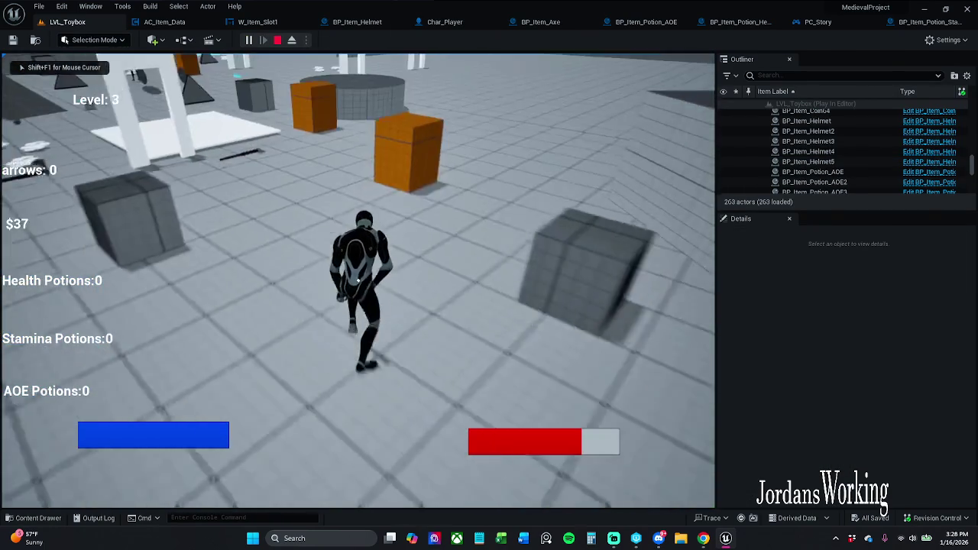
key(w)
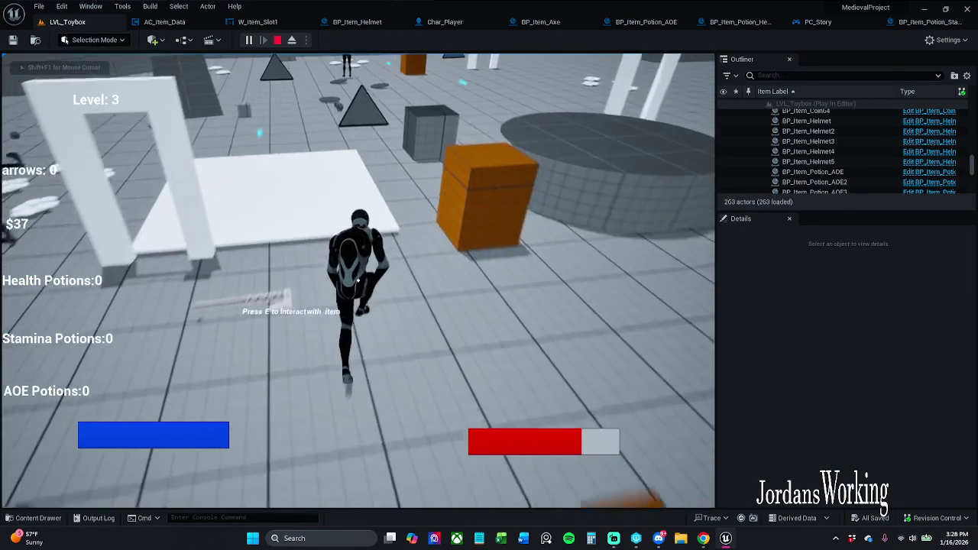
key(w)
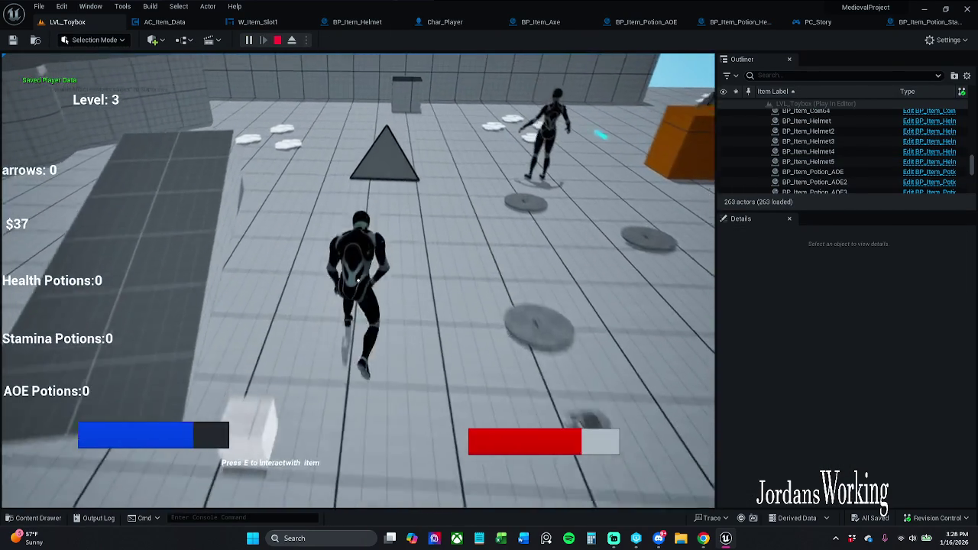
key(w)
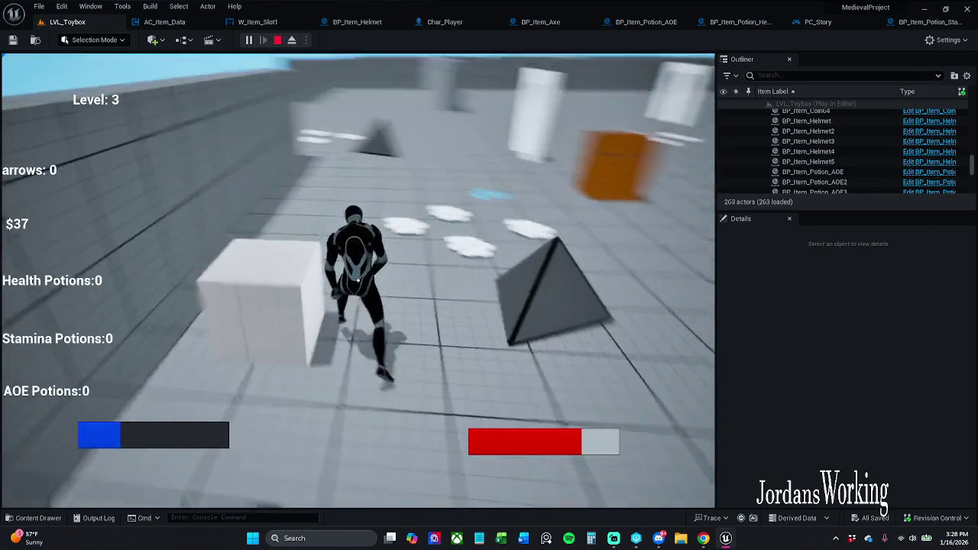
key(w)
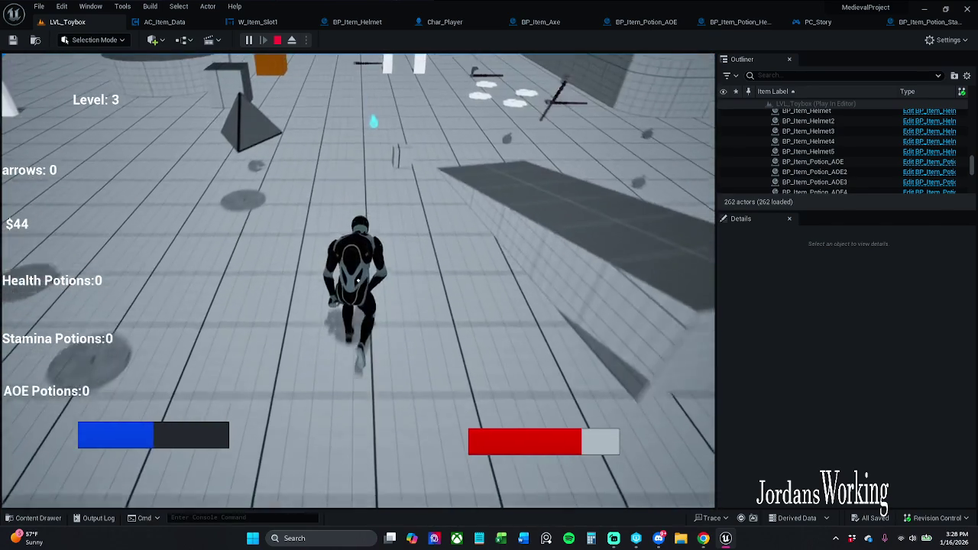
key(e)
key(w)
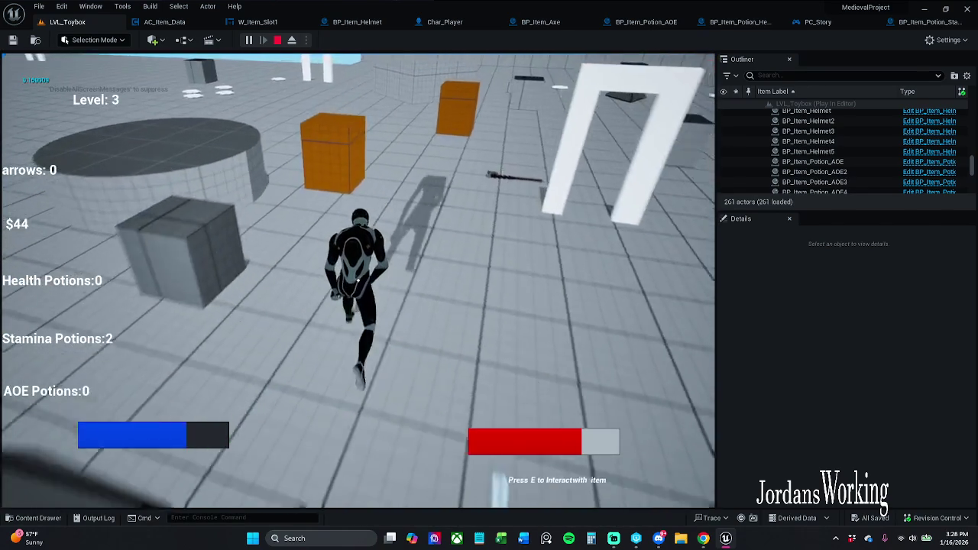
key(w)
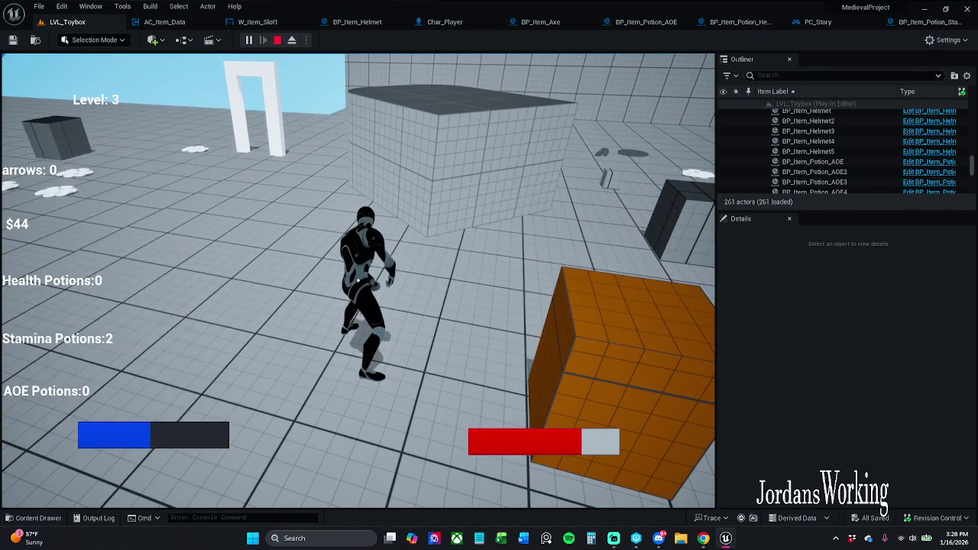
Step: Use a stamina potion from the inventory, dropping the count from 2 to 1, then stop
key(i)
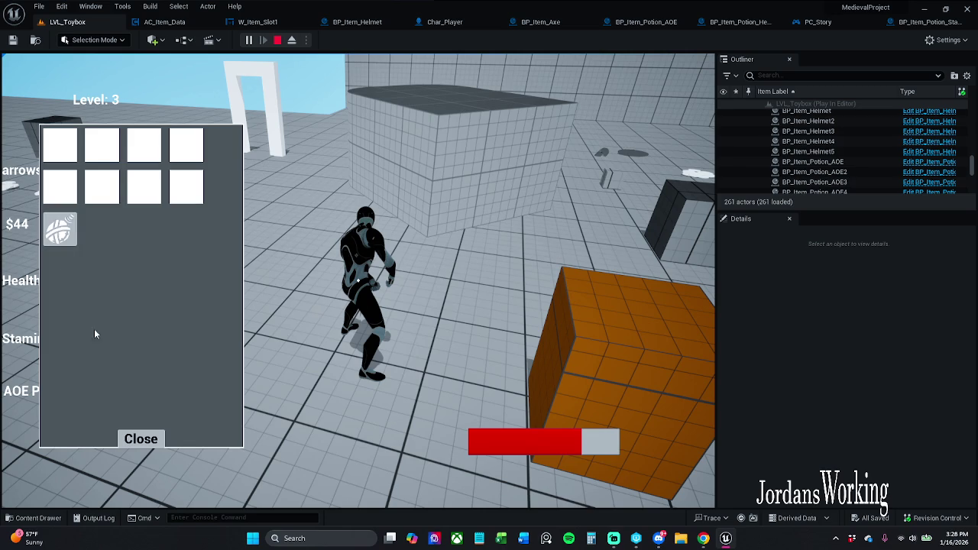
click(125, 440)
key(i)
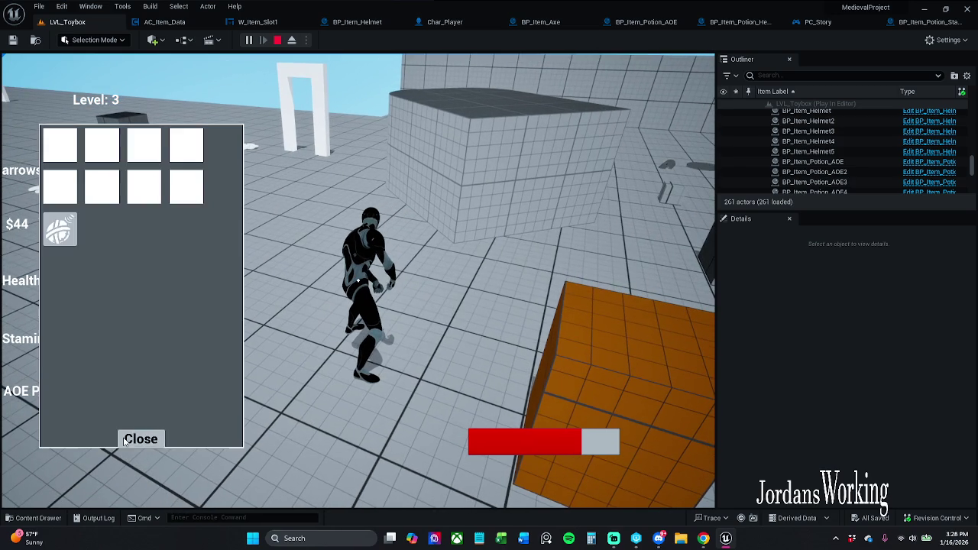
click(141, 441)
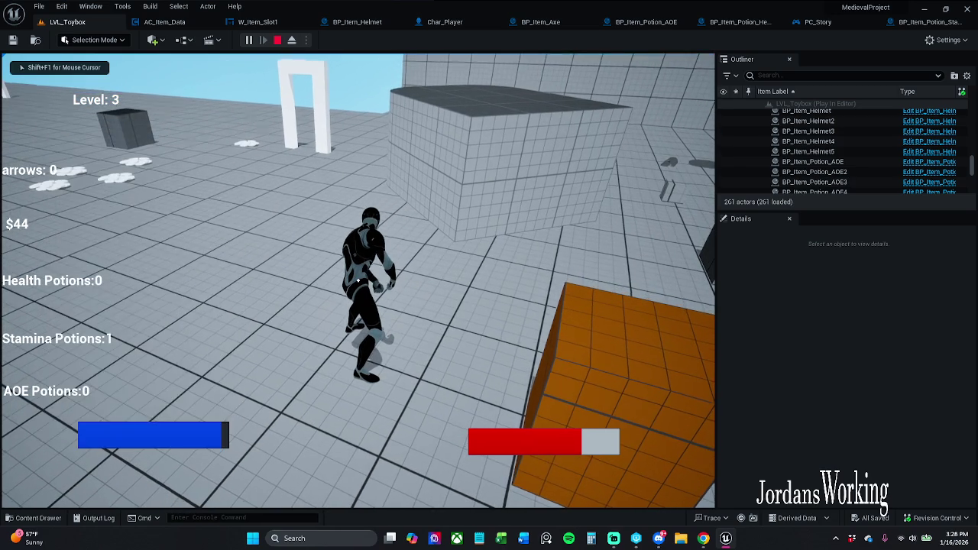
key(Escape)
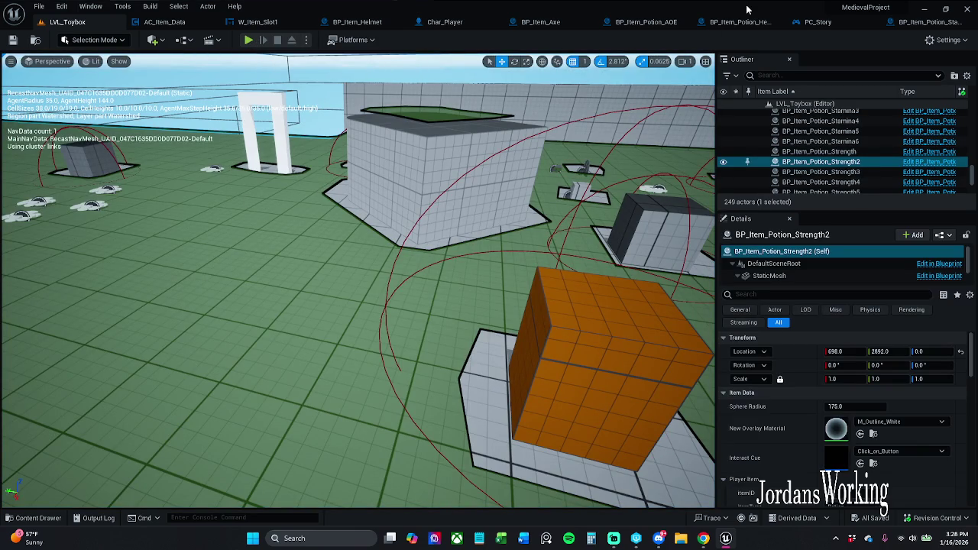
Step: Play-test again, drain stamina with a dash, and drink stamina potions from the inventory (3 to 2)
click(248, 40)
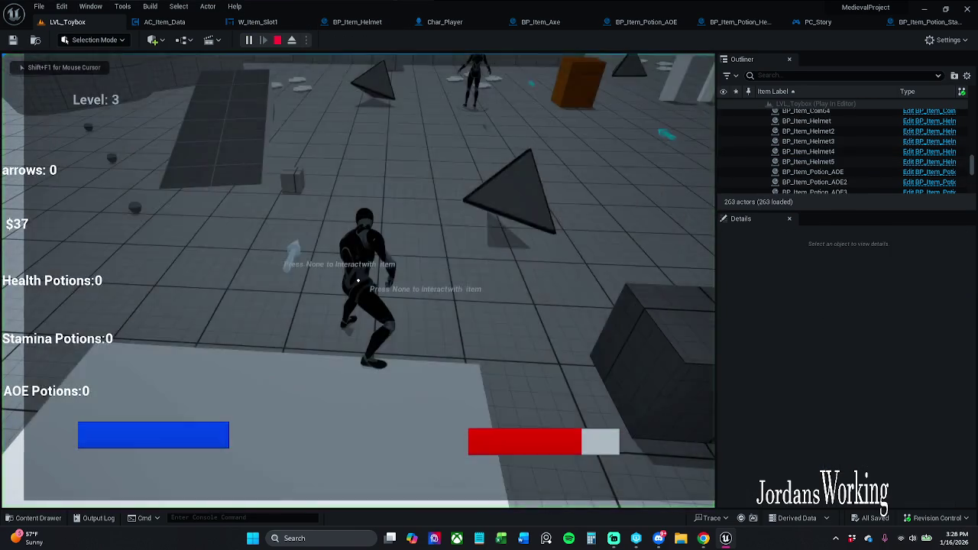
key(w)
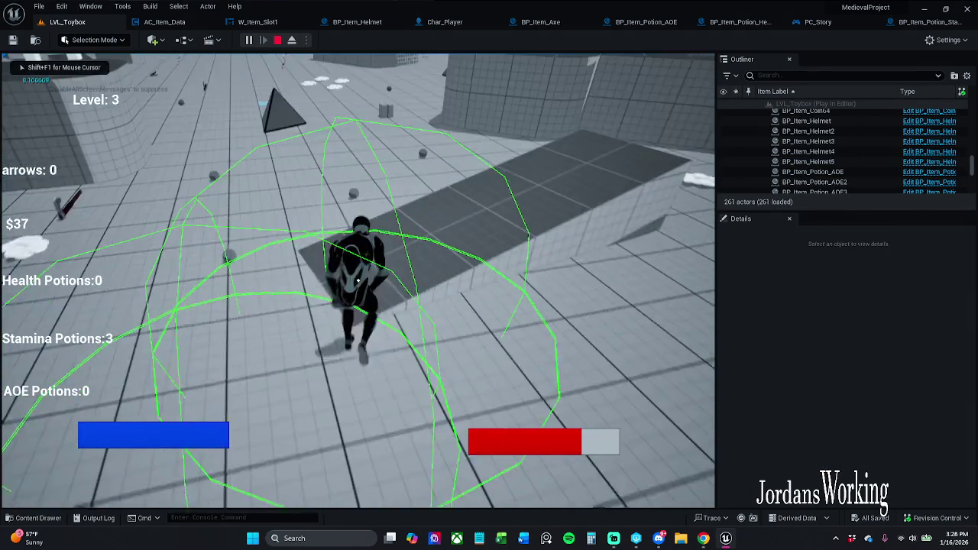
key(w)
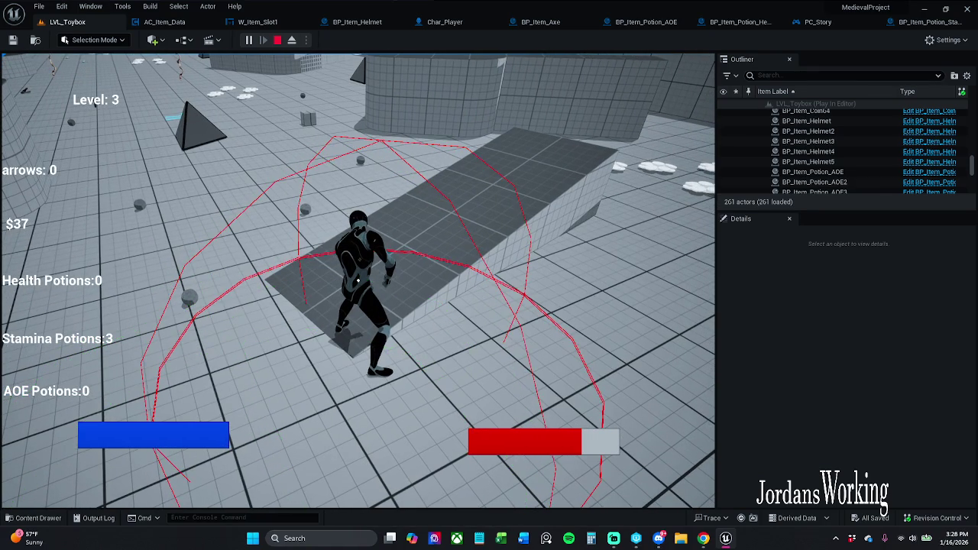
key(space)
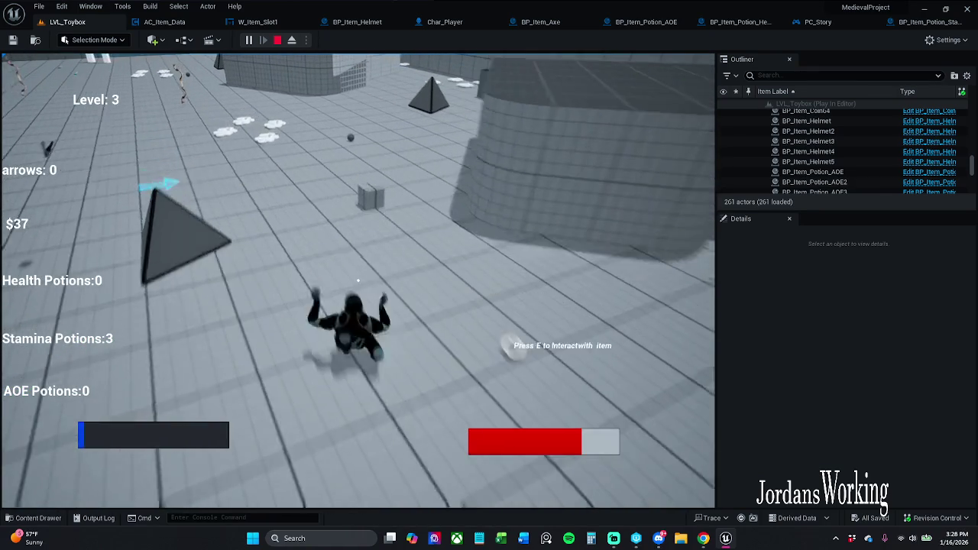
key(i)
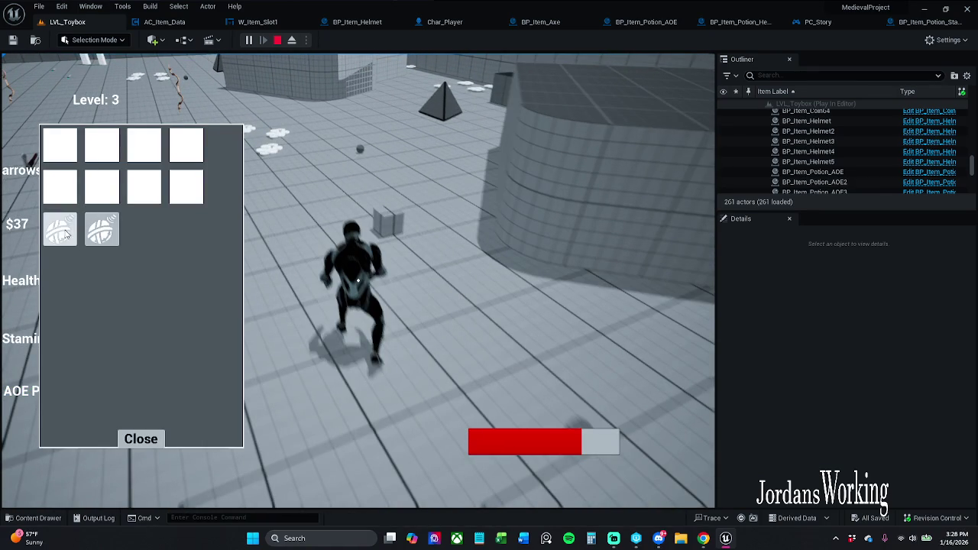
click(61, 230)
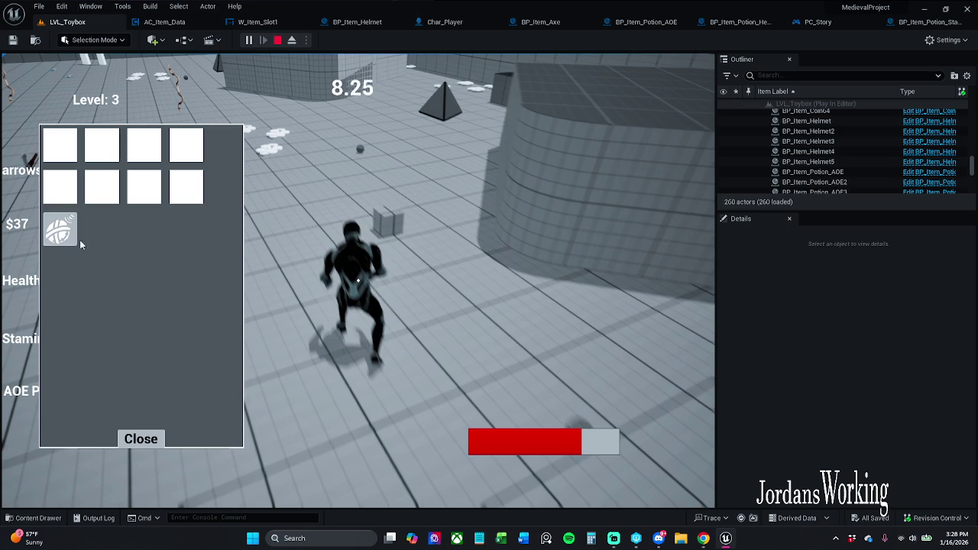
click(56, 243)
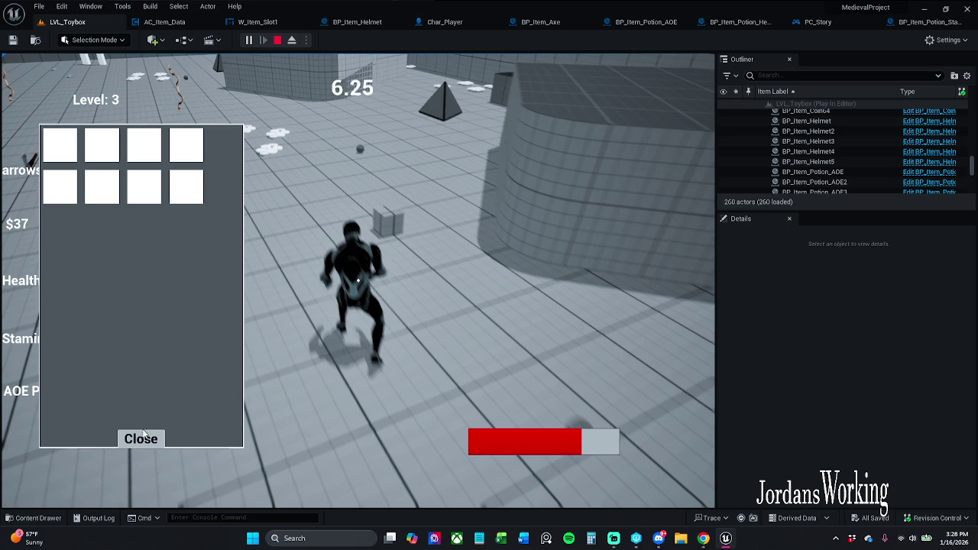
click(141, 439)
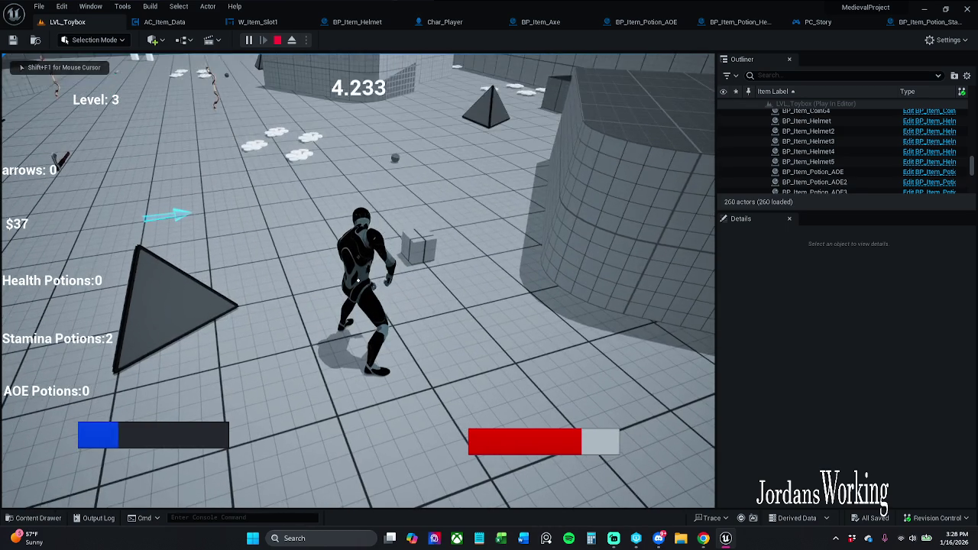
key(Escape)
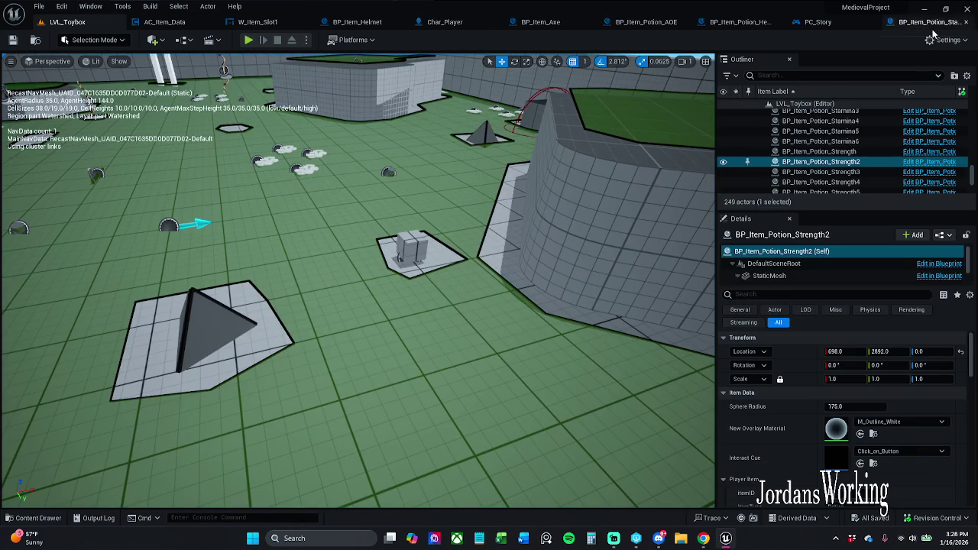
Step: Check the Potion Stamina Amount value and open the F Player Potion Stamina function definition
click(931, 25)
click(426, 376)
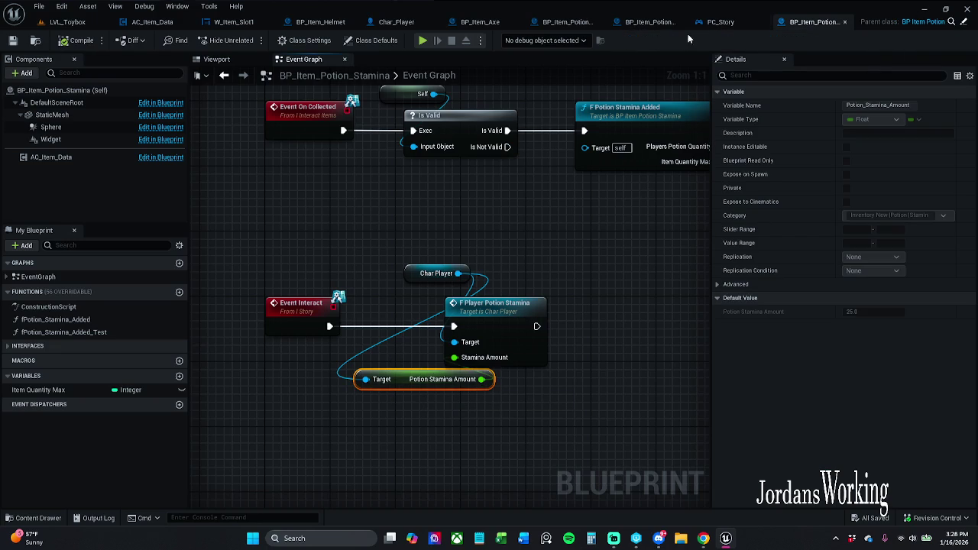
click(721, 20)
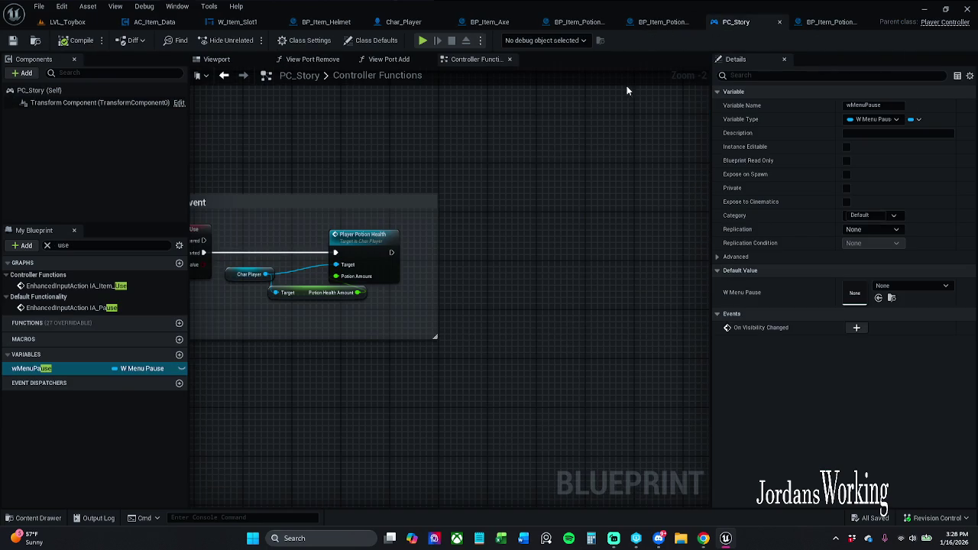
click(828, 22)
double_click(497, 318)
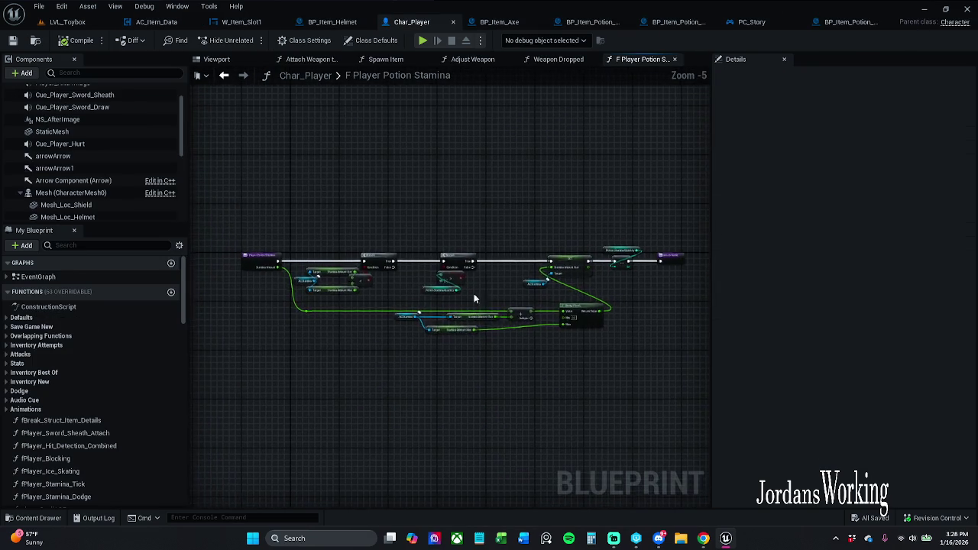
scroll(354, 306, up, 4)
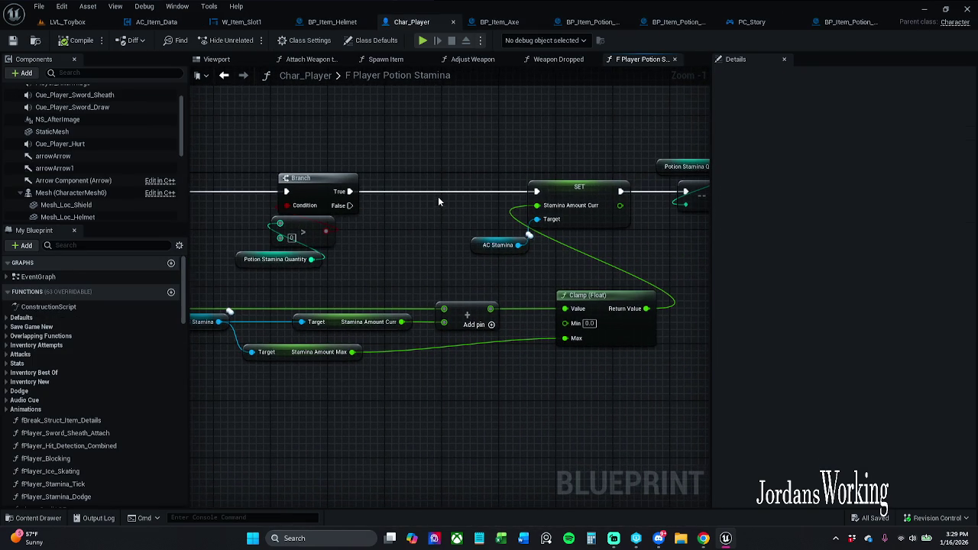
scroll(530, 199, down, 2)
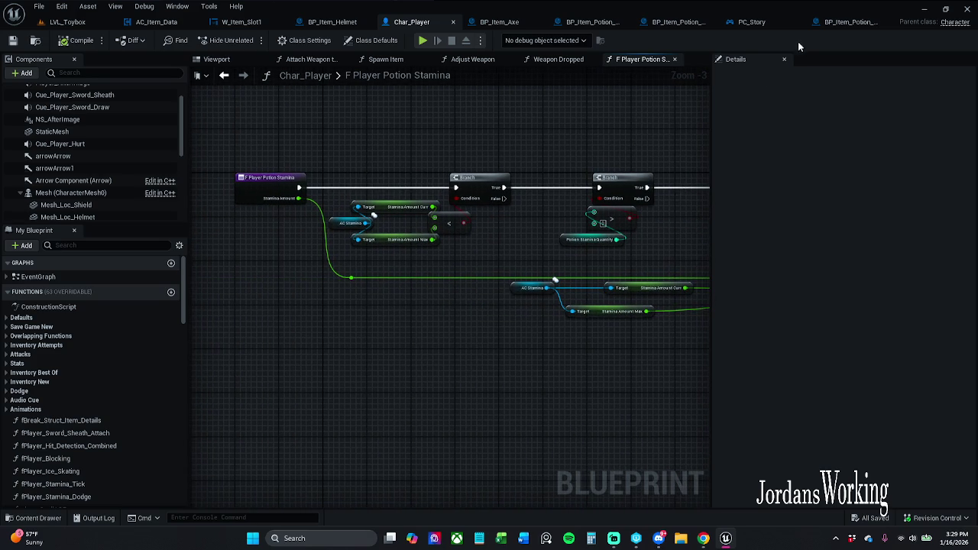
Step: Pan through the function's Branch, SET and Clamp (Float) nodes that cap stamina at the maximum
click(756, 23)
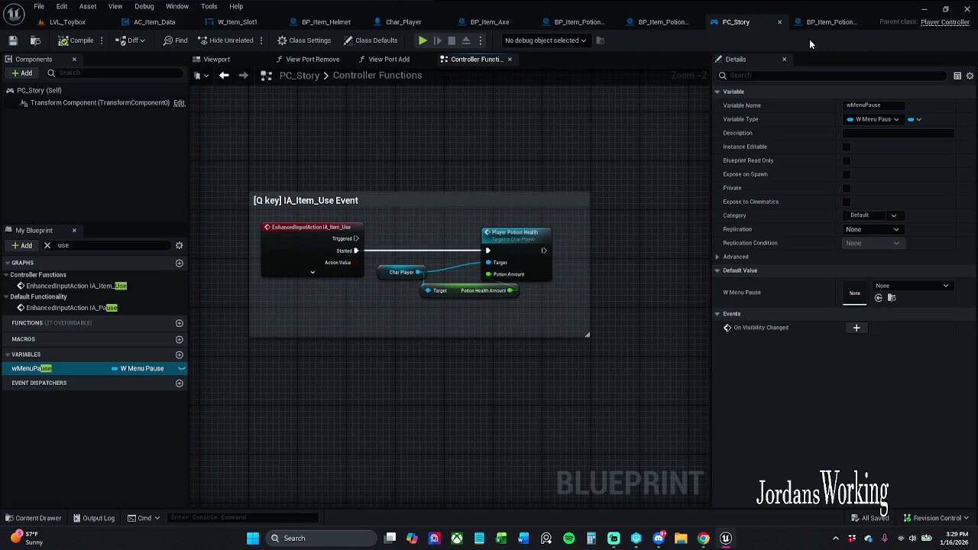
click(821, 22)
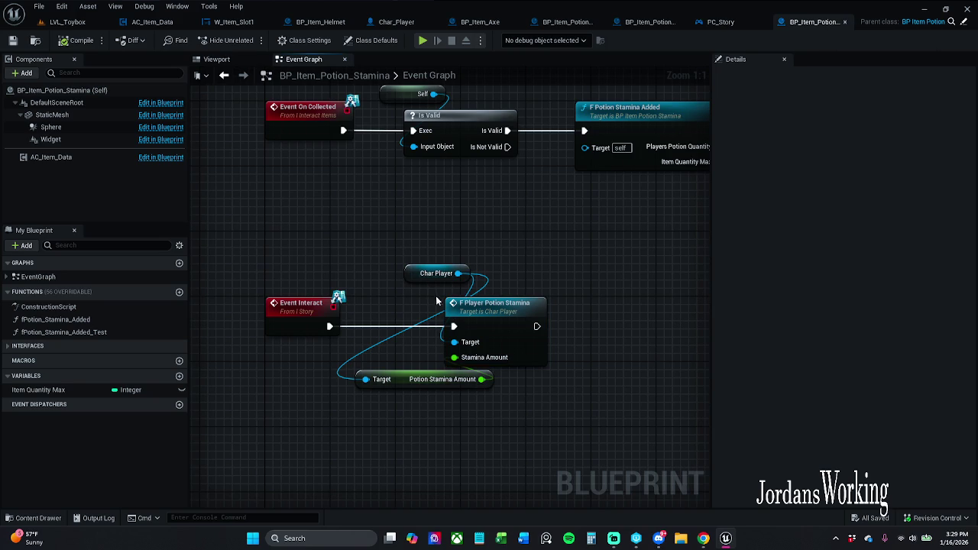
click(507, 333)
double_click(507, 333)
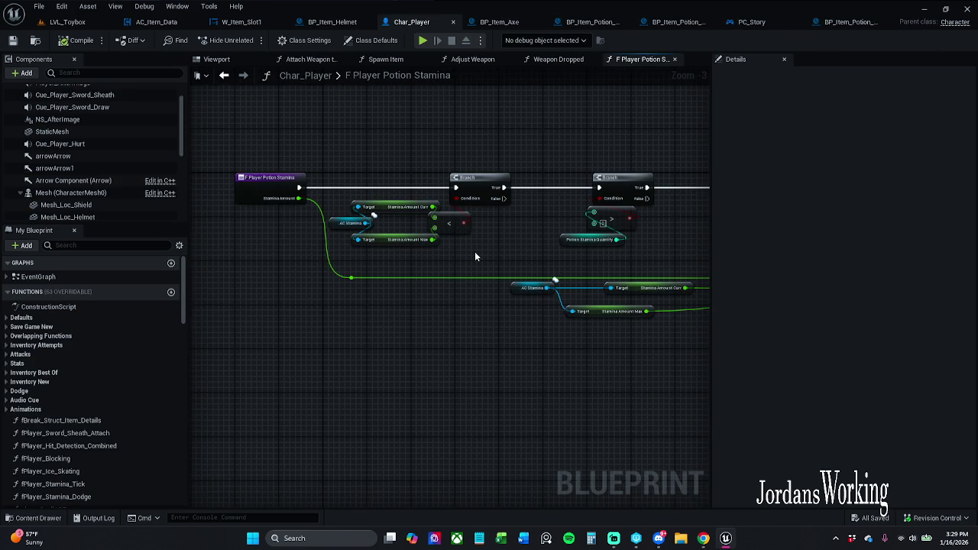
scroll(474, 251, up, 2)
drag(482, 257, 370, 258)
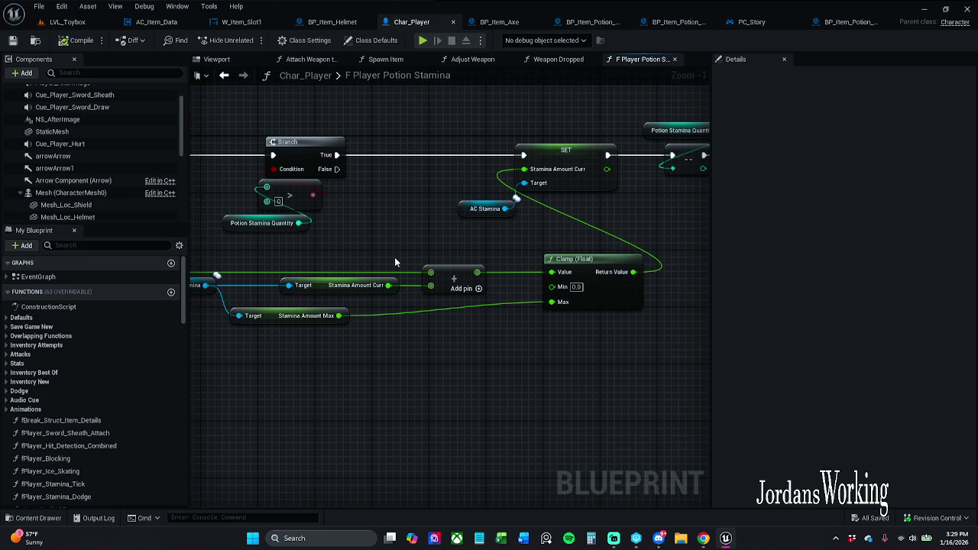
drag(422, 252, 815, 278)
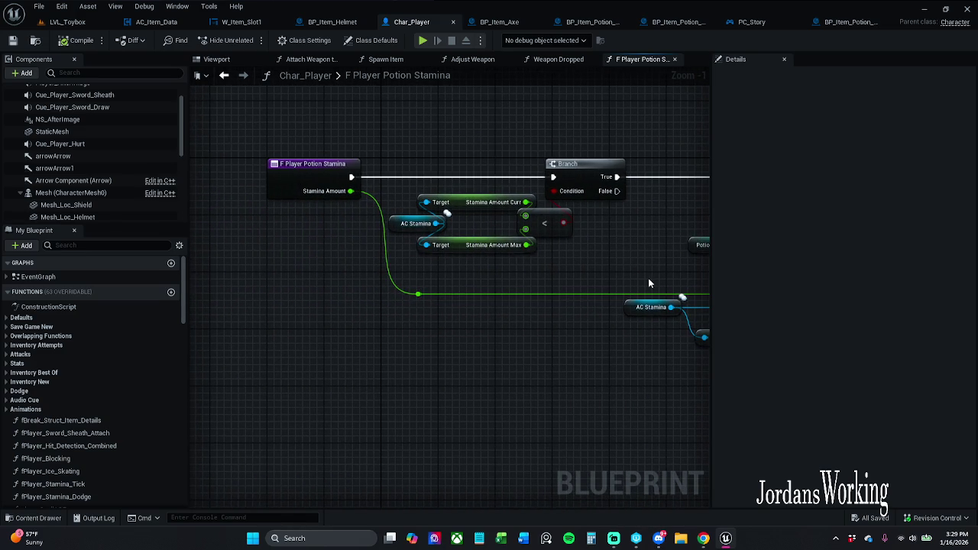
click(848, 21)
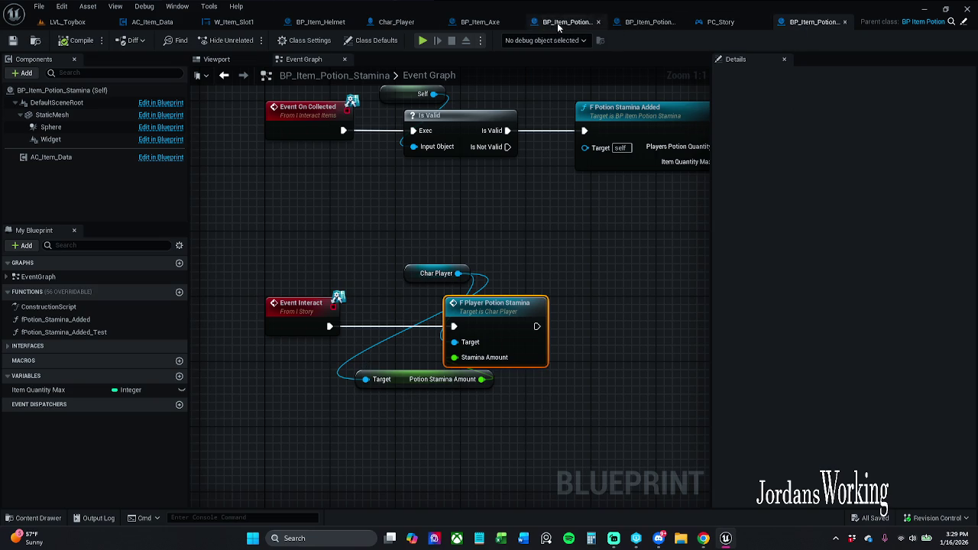
click(396, 21)
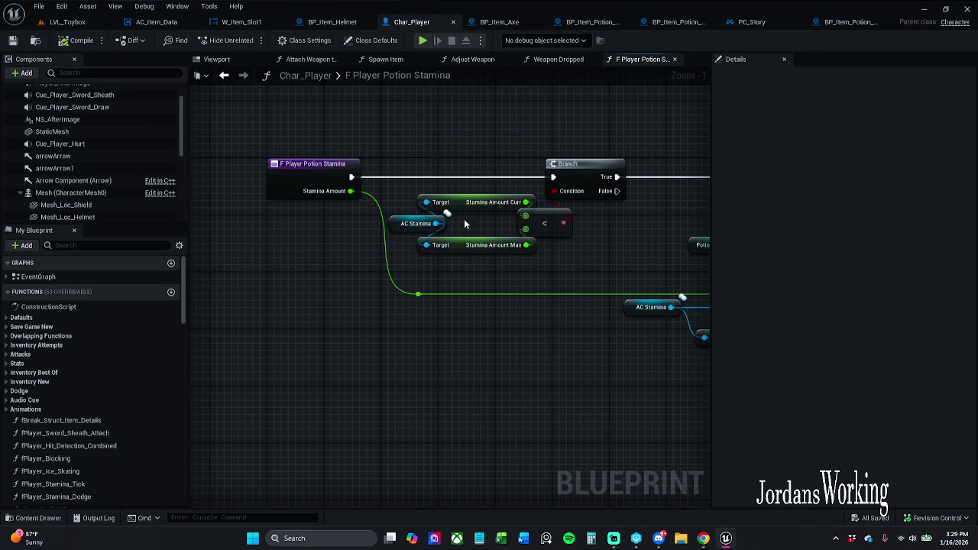
mouse_move(502, 243)
mouse_down()
mouse_move(341, 221)
mouse_move(292, 241)
mouse_up()
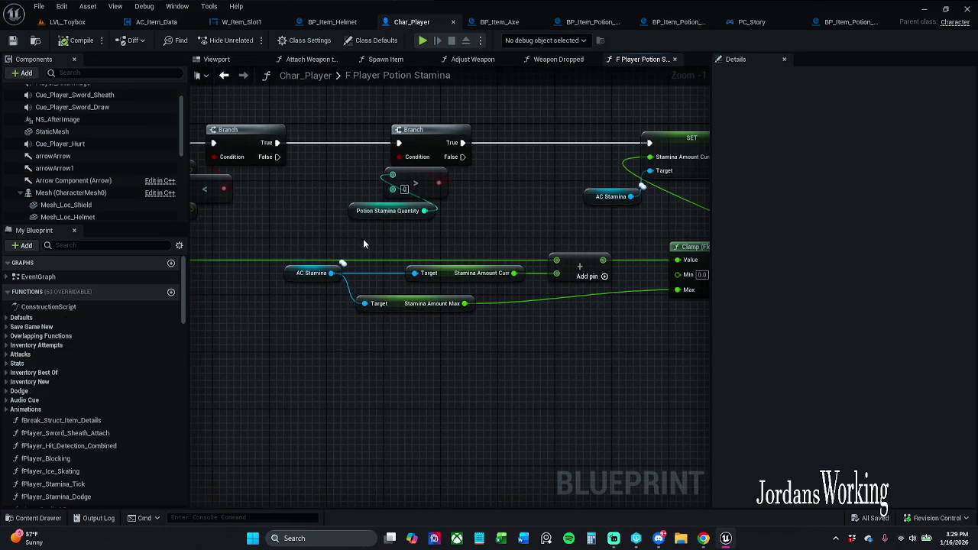
drag(362, 239, 276, 243)
Step: Filter My Blueprint for 'potionSta' and run Find References on Potion_Stamina_Amount, finding no uses
click(117, 245)
text(poti)
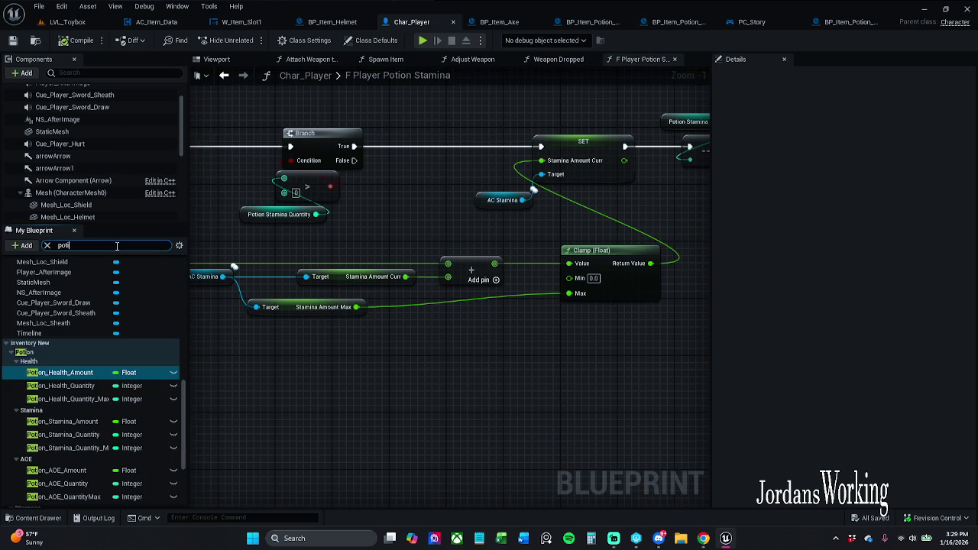
text(onS)
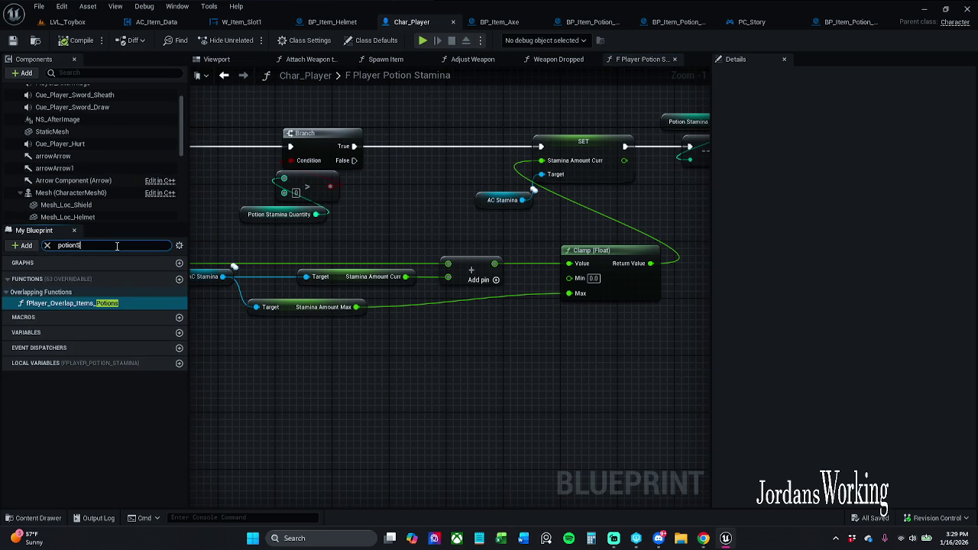
text(ta)
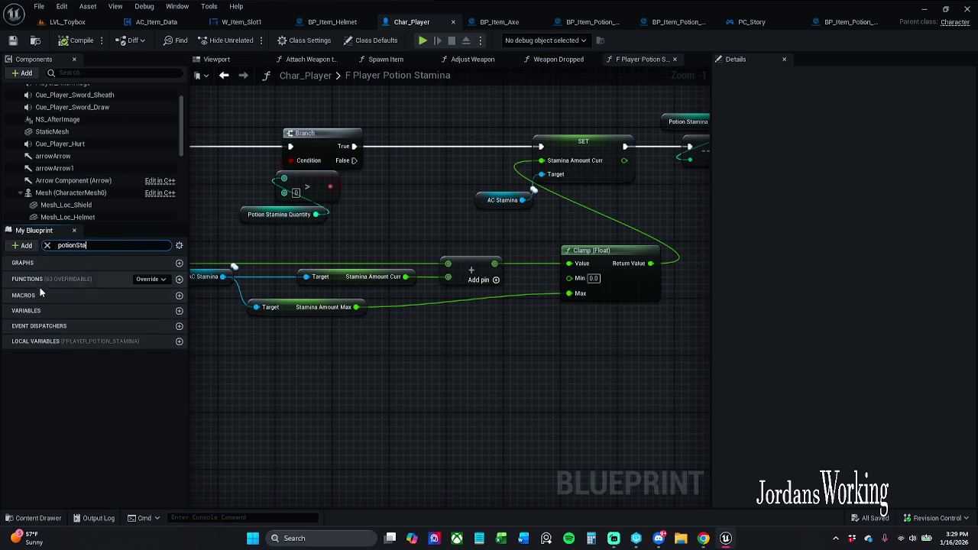
double_click(79, 246)
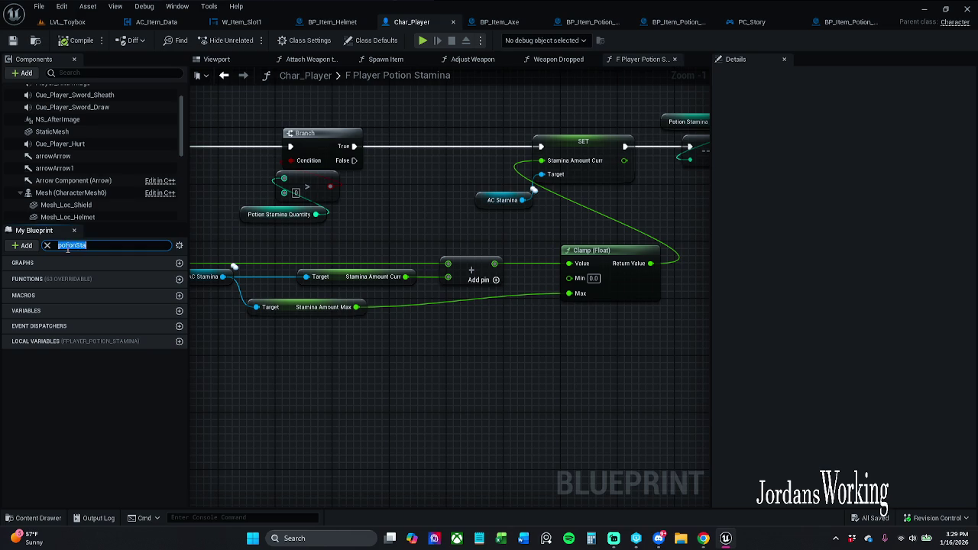
click(77, 245)
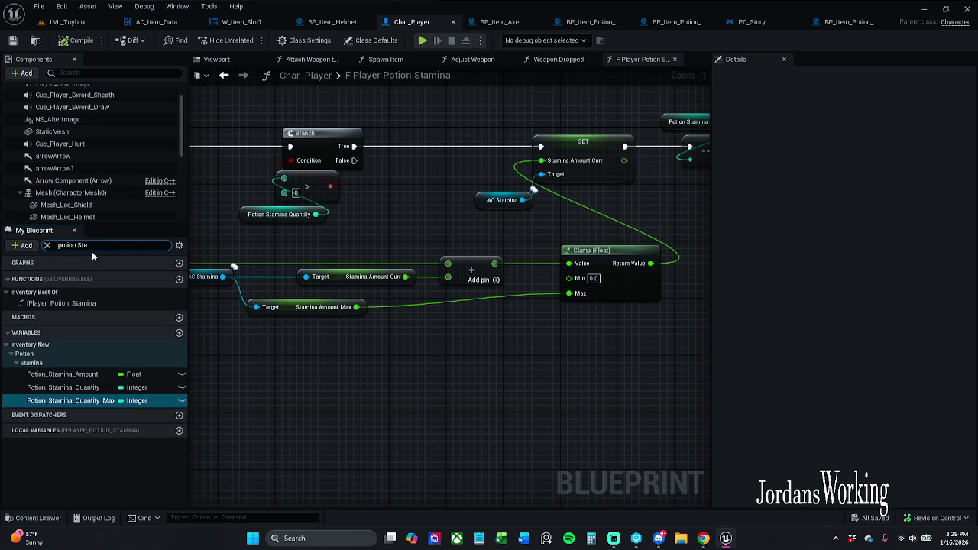
click(91, 374)
right_click(97, 376)
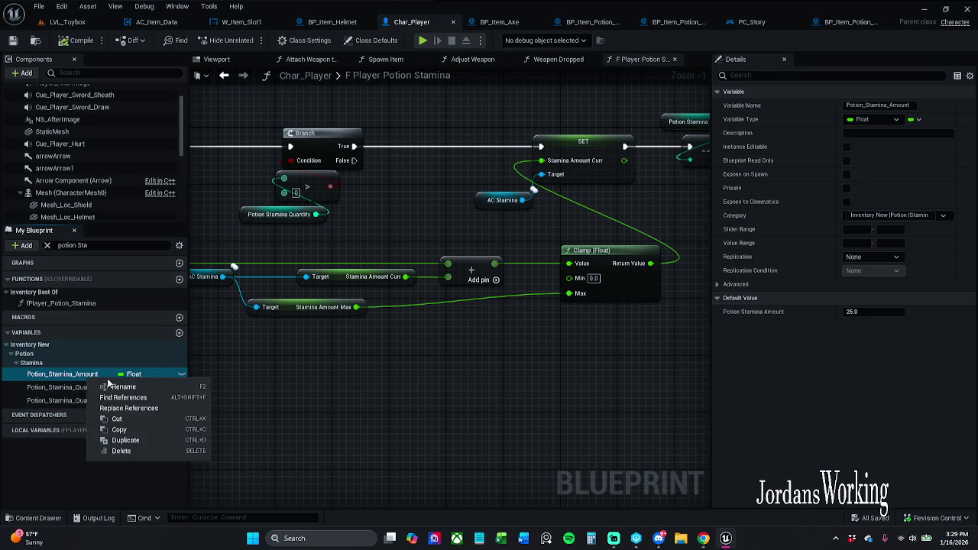
click(129, 399)
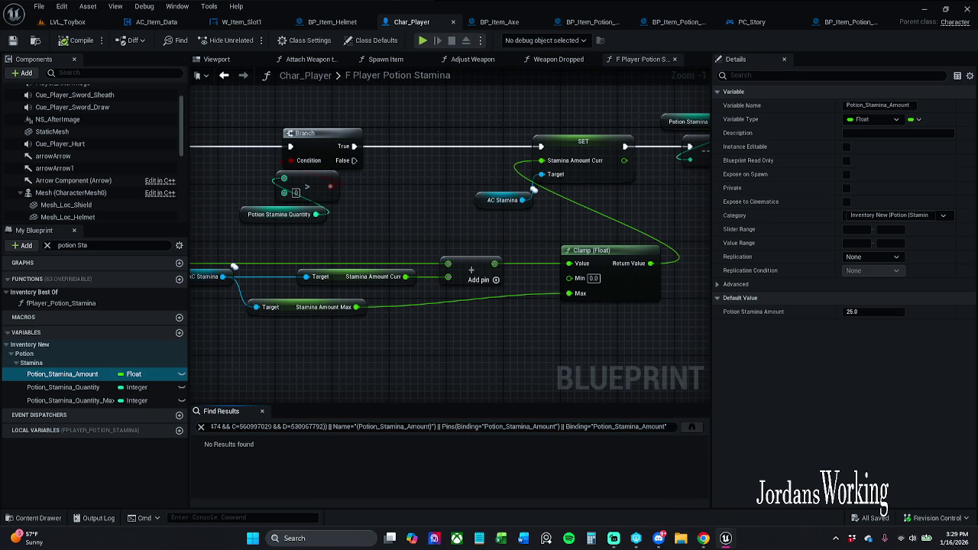
click(850, 22)
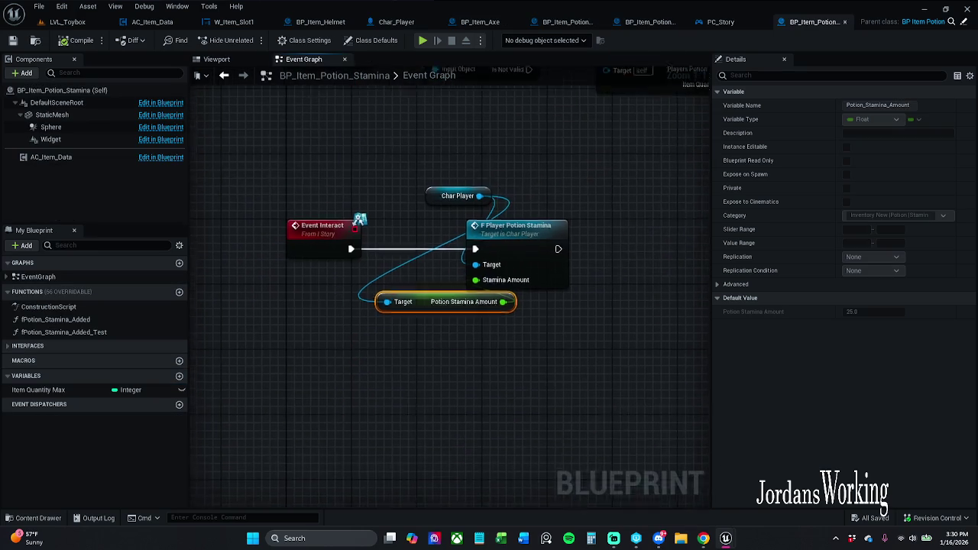
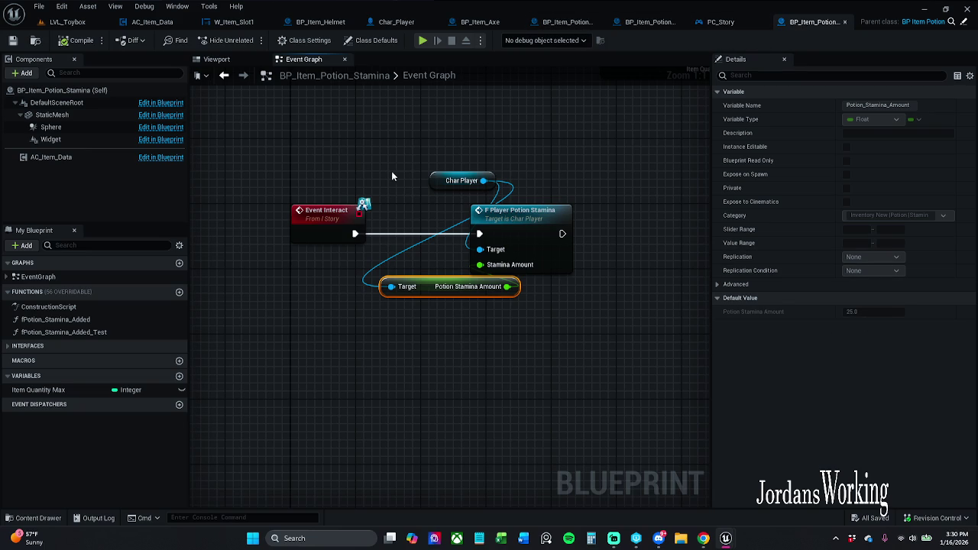
Step: Rearrange the three nodes wired to Event Interact in the stamina potion graph
drag(407, 159, 523, 289)
drag(521, 249, 651, 248)
click(386, 236)
mouse_move(416, 165)
mouse_down()
mouse_move(474, 213)
mouse_move(534, 300)
mouse_up()
mouse_move(539, 251)
mouse_down()
mouse_move(477, 243)
mouse_move(319, 406)
mouse_move(241, 416)
mouse_up()
Step: Peek inside the F Potion Stamina Added function, then save the stamina potion blueprint
double_click(354, 224)
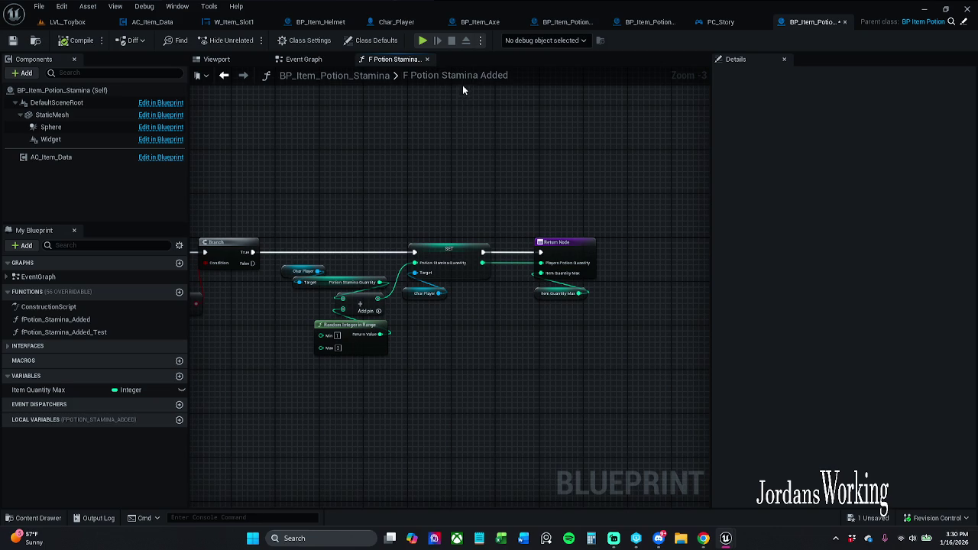
click(427, 58)
scroll(534, 183, up, 2)
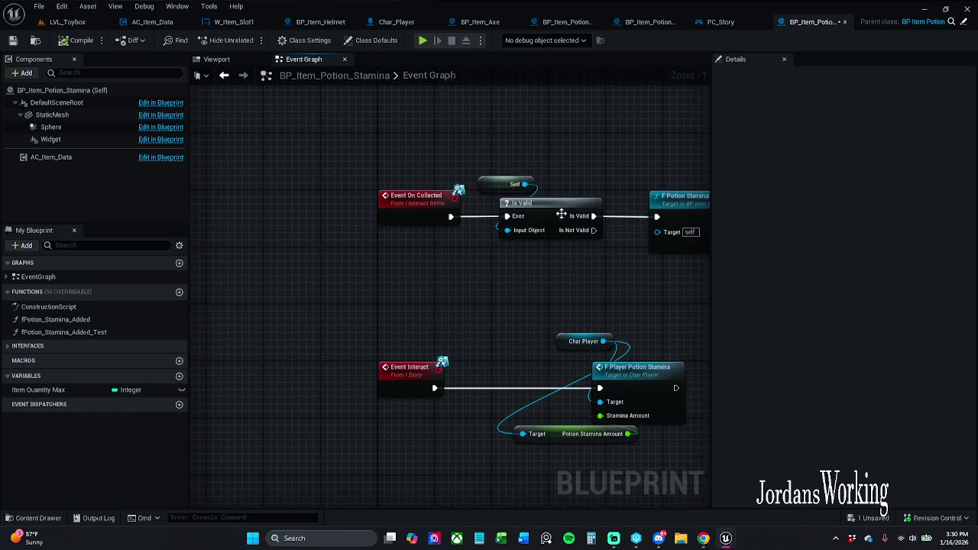
drag(561, 213, 488, 215)
mouse_move(489, 152)
mouse_down()
mouse_move(138, 156)
mouse_move(464, 159)
mouse_up()
click(13, 41)
Step: Open Char_Player's F Player Potion Stamina function from the stamina potion's graph
scroll(452, 196, down, 2)
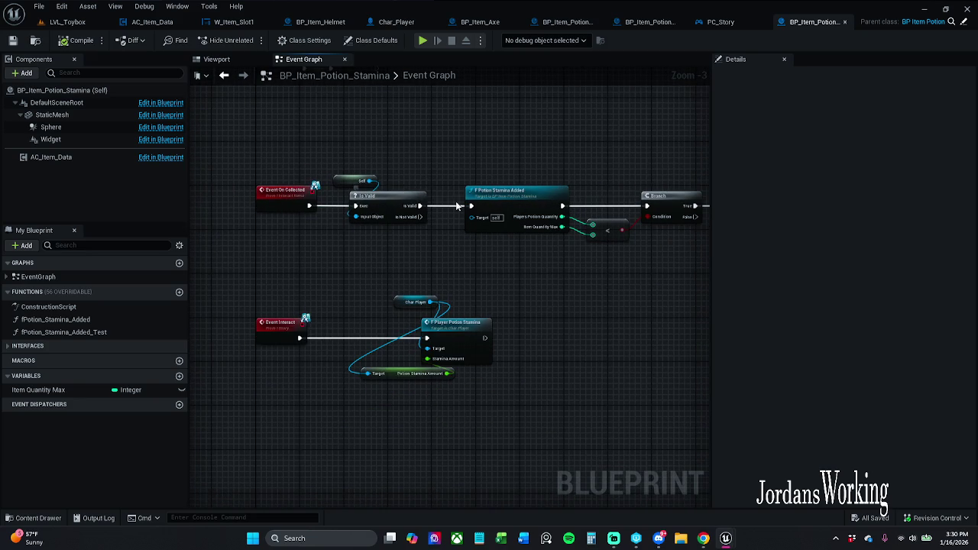
mouse_move(461, 194)
mouse_down()
mouse_move(351, 180)
mouse_move(373, 179)
mouse_up()
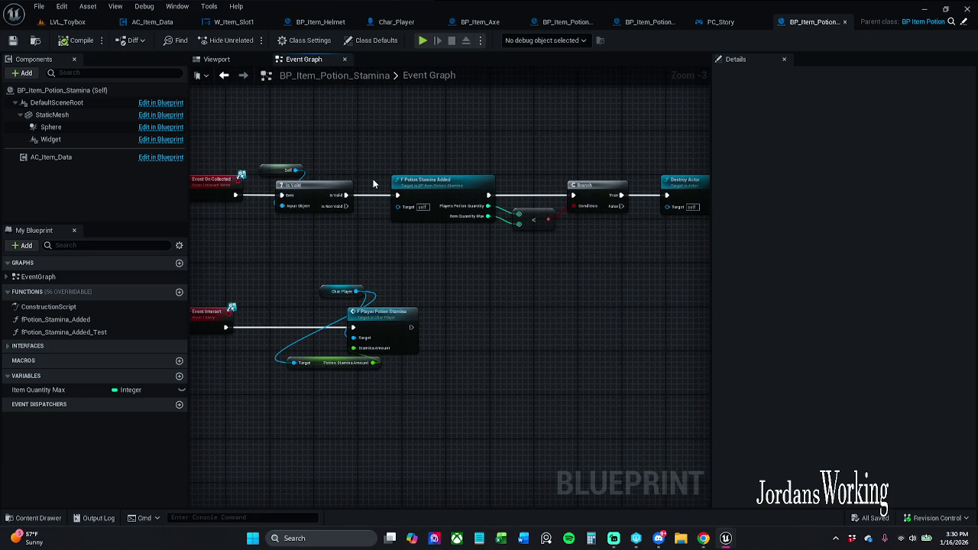
mouse_move(370, 184)
mouse_down()
mouse_move(371, 154)
mouse_move(426, 157)
mouse_up()
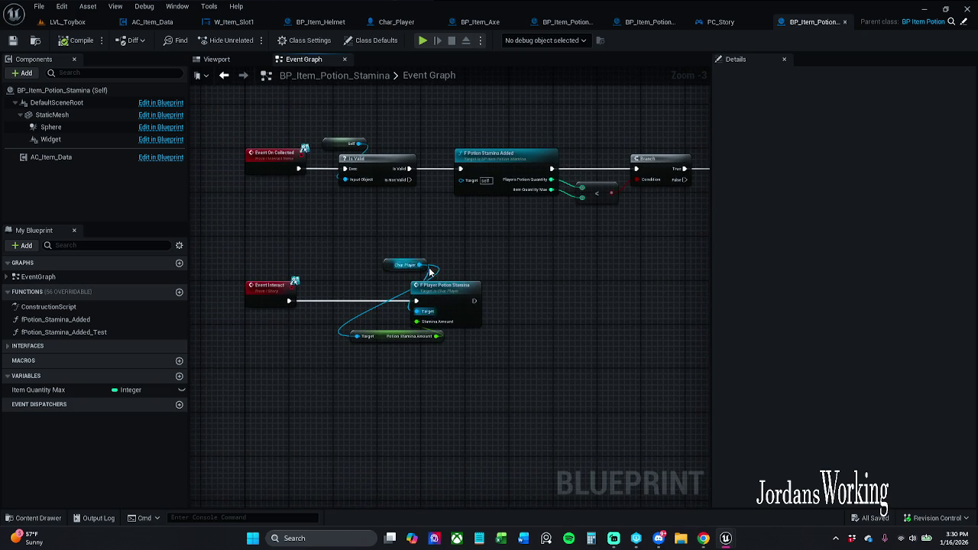
scroll(421, 252, up, 2)
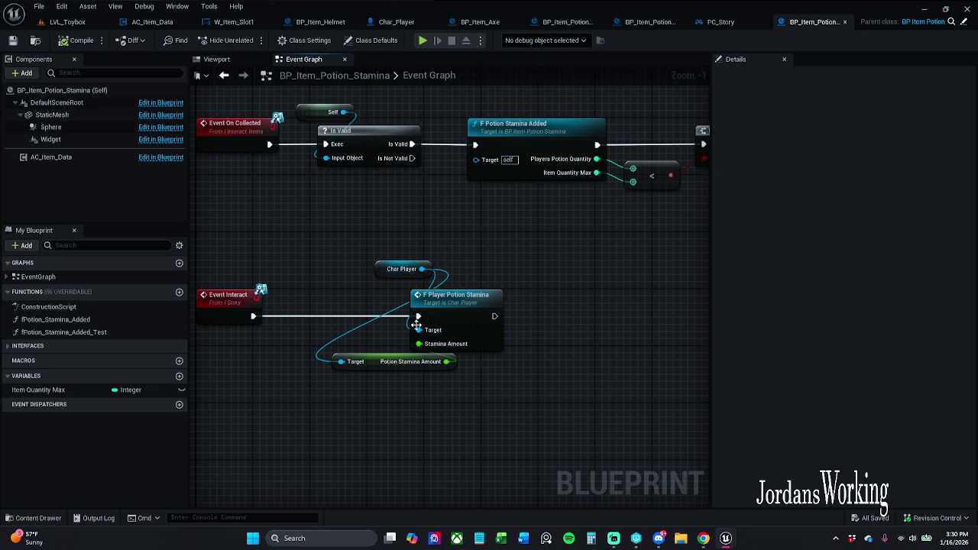
click(388, 363)
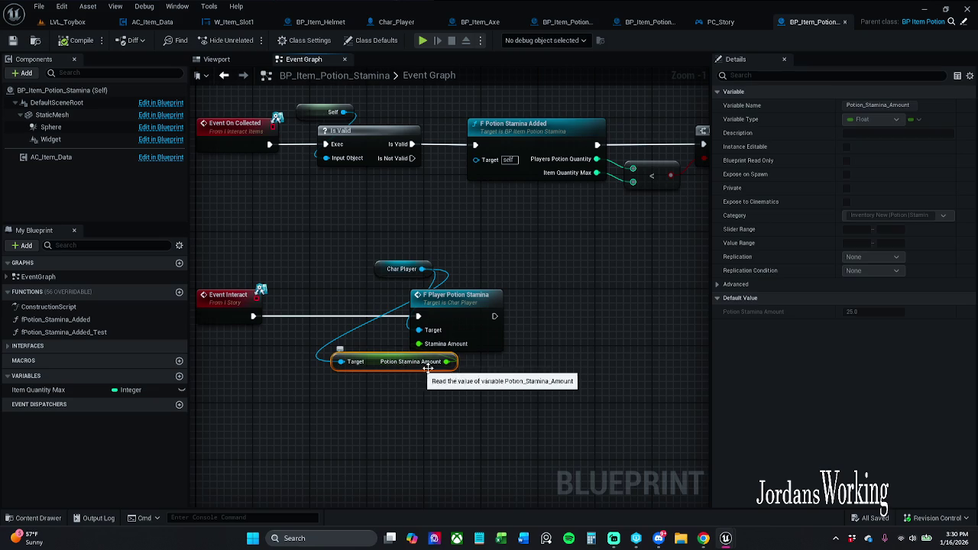
double_click(462, 319)
drag(425, 298, 647, 299)
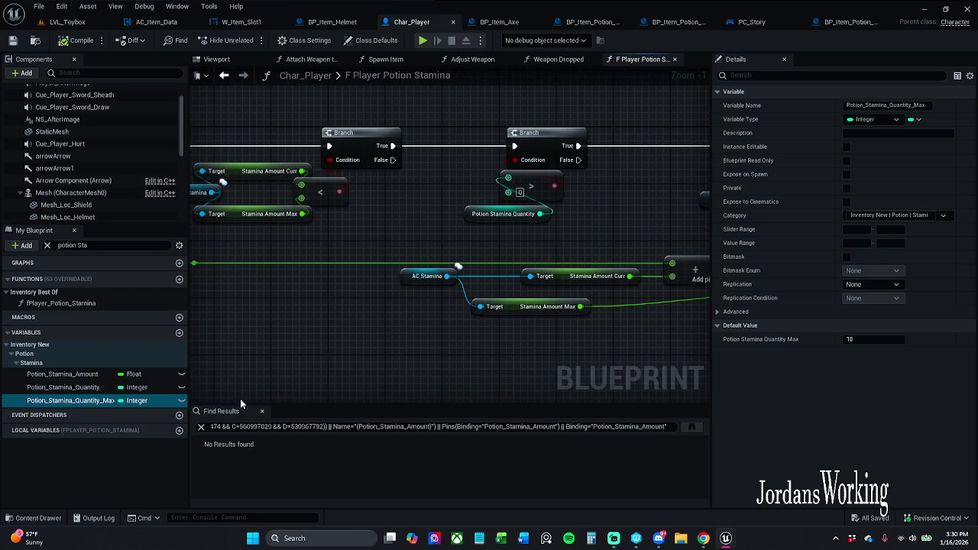
Step: Inspect the F Player Potion Stamina entry node and its StaminaAmount input
click(261, 411)
drag(220, 296, 446, 313)
click(327, 154)
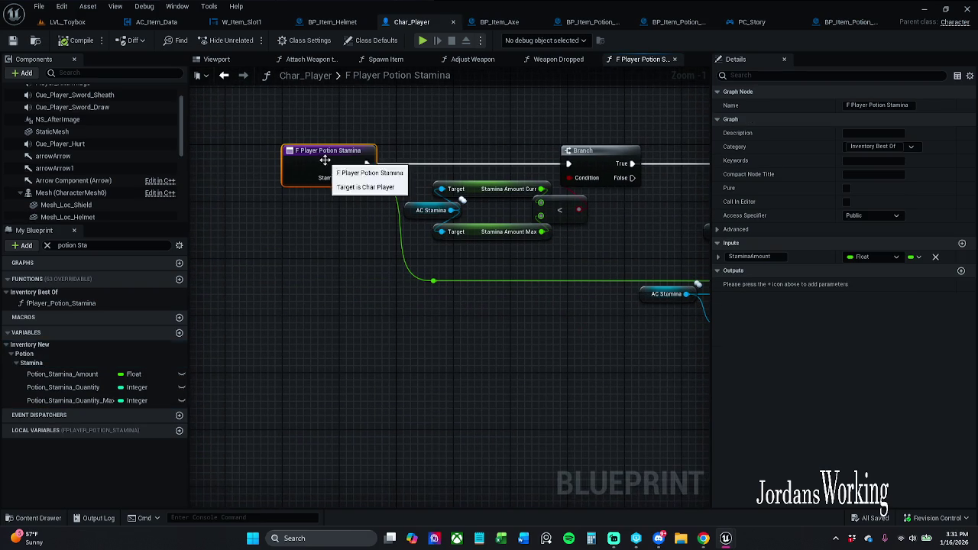
click(718, 257)
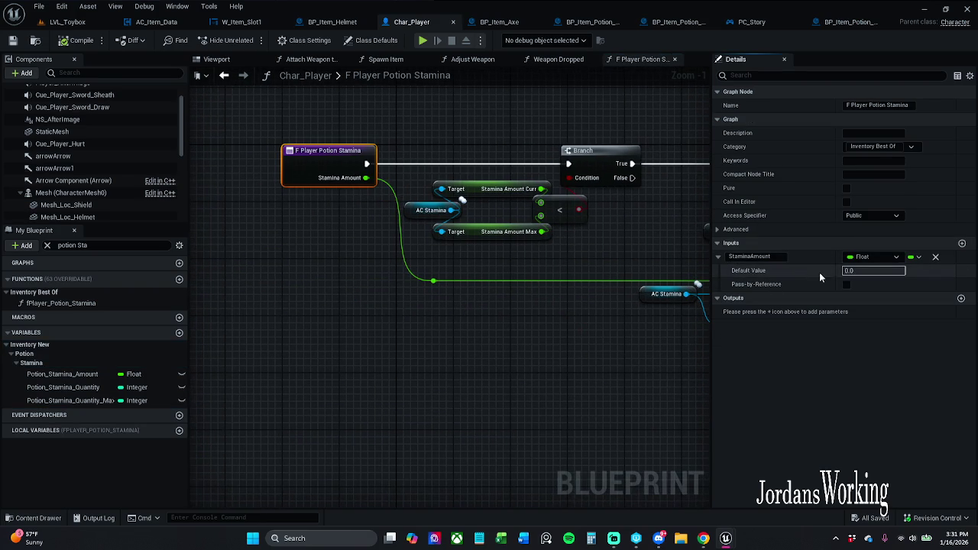
click(717, 258)
drag(567, 235, 539, 245)
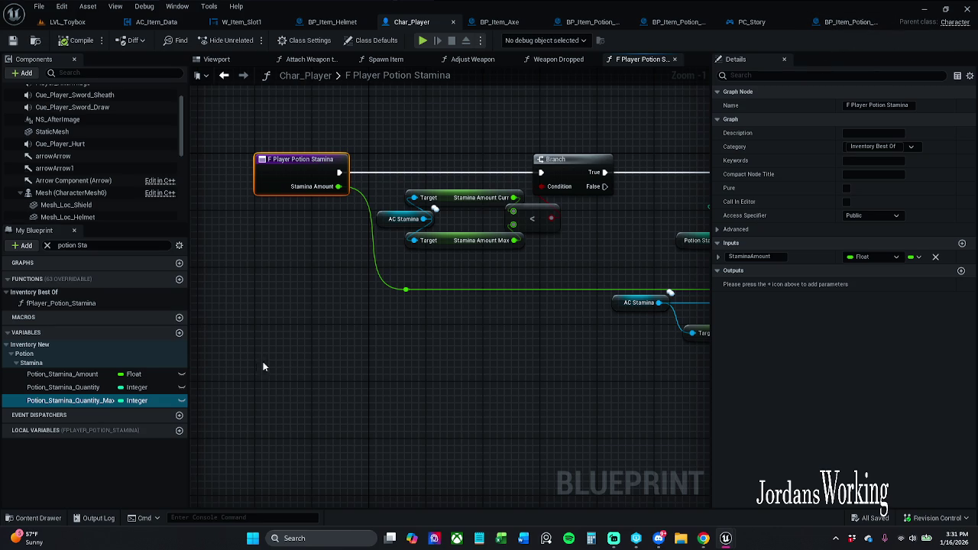
Step: Change Potion_Stamina_Amount's default value to 100.0, then go back to LVL_Toybox
click(80, 374)
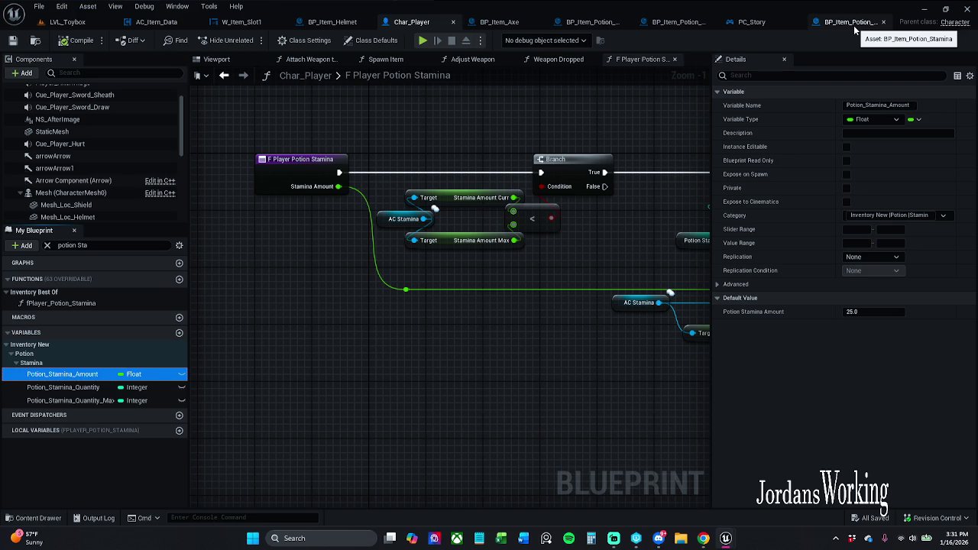
click(860, 311)
text(100)
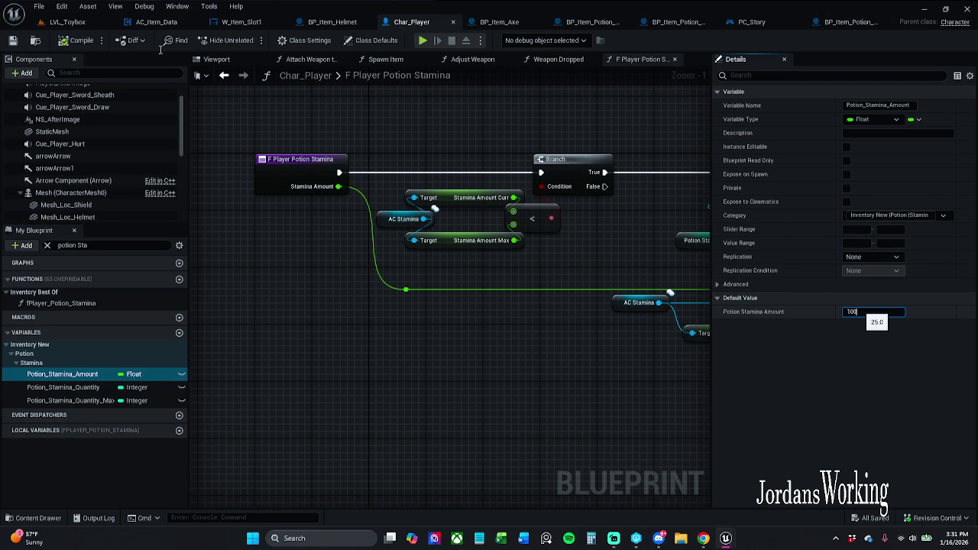
key(Return)
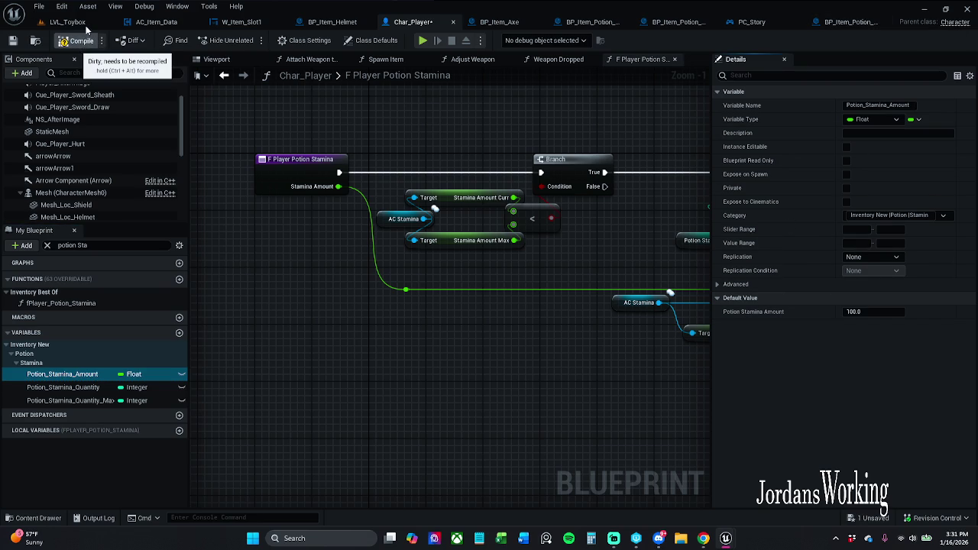
click(82, 25)
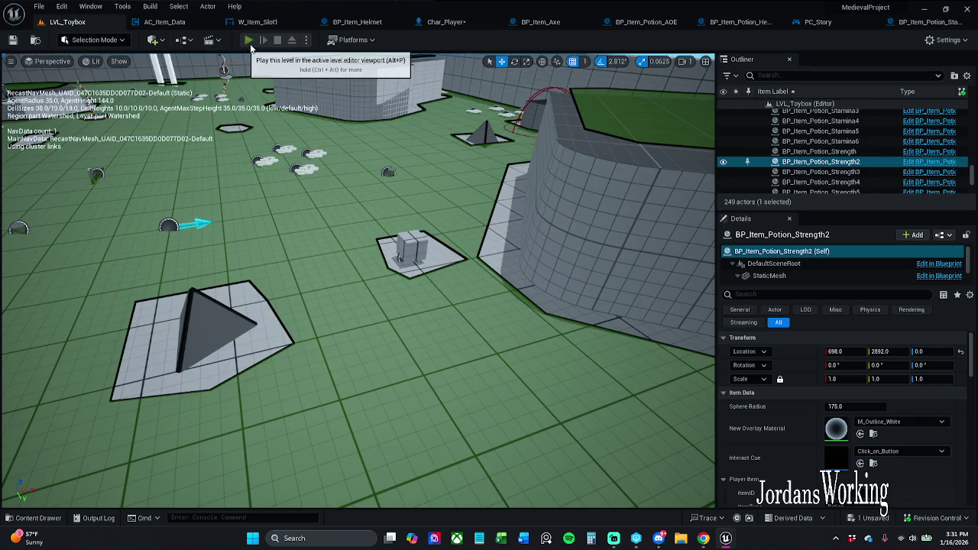
Step: Play LVL_Toybox, sprint to drain stamina, use both inventory potions, then stop playing
click(247, 40)
key(w)
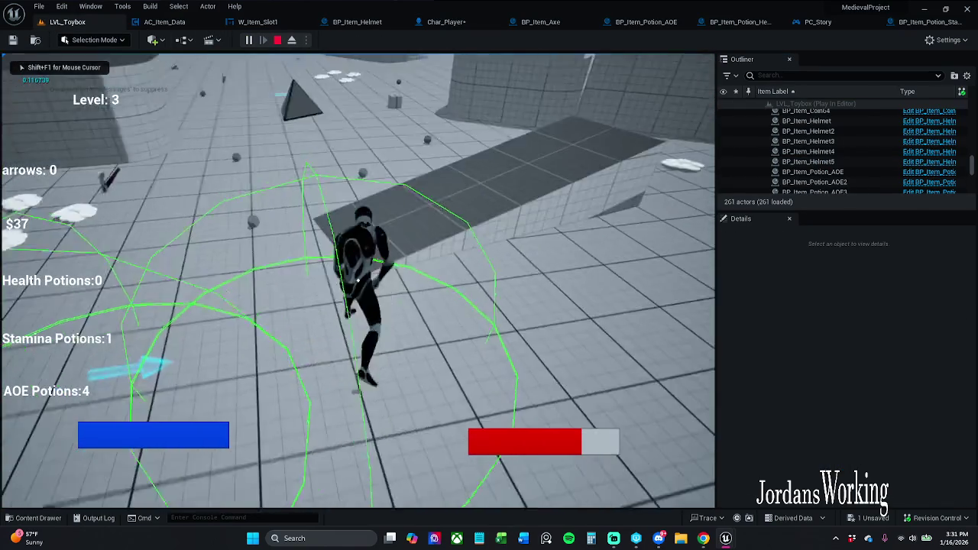
key(shift+w)
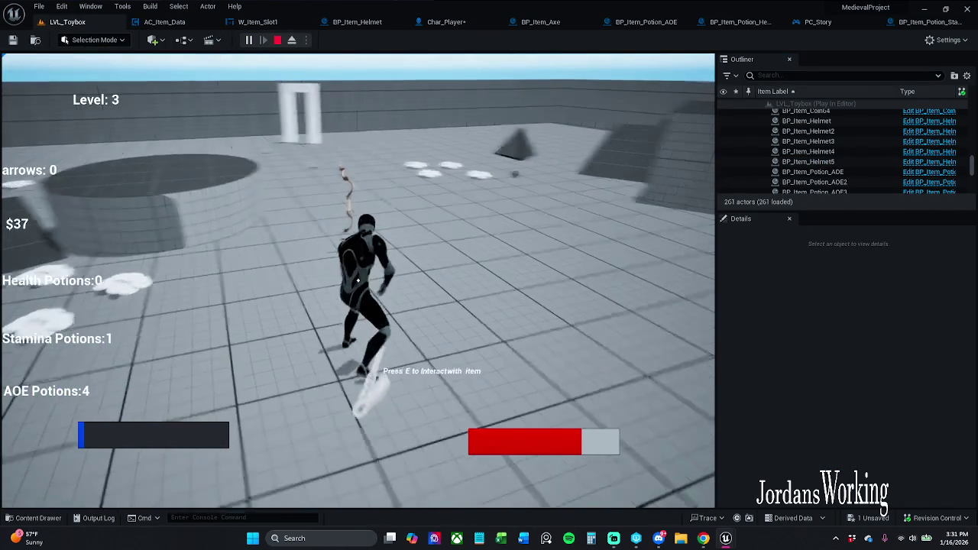
key(i)
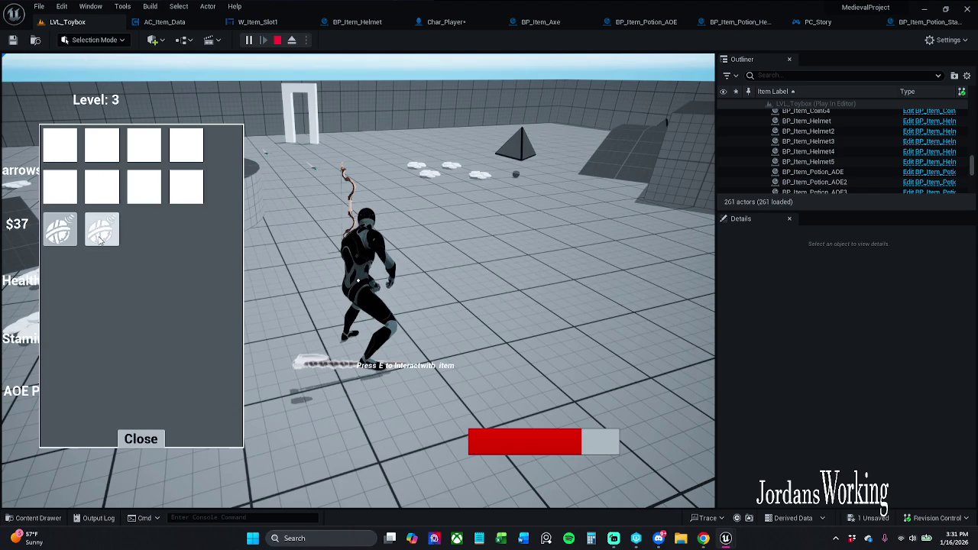
click(63, 233)
click(63, 233)
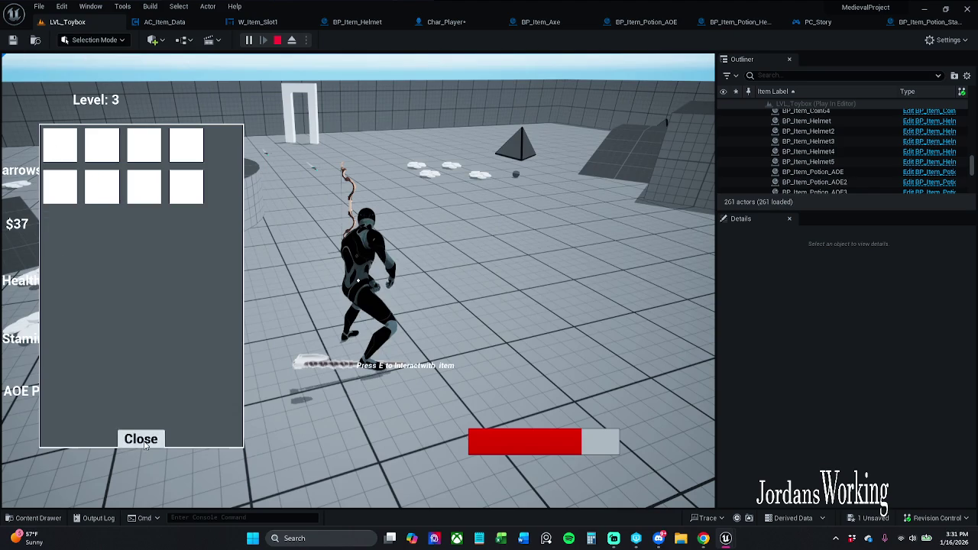
click(140, 438)
key(Escape)
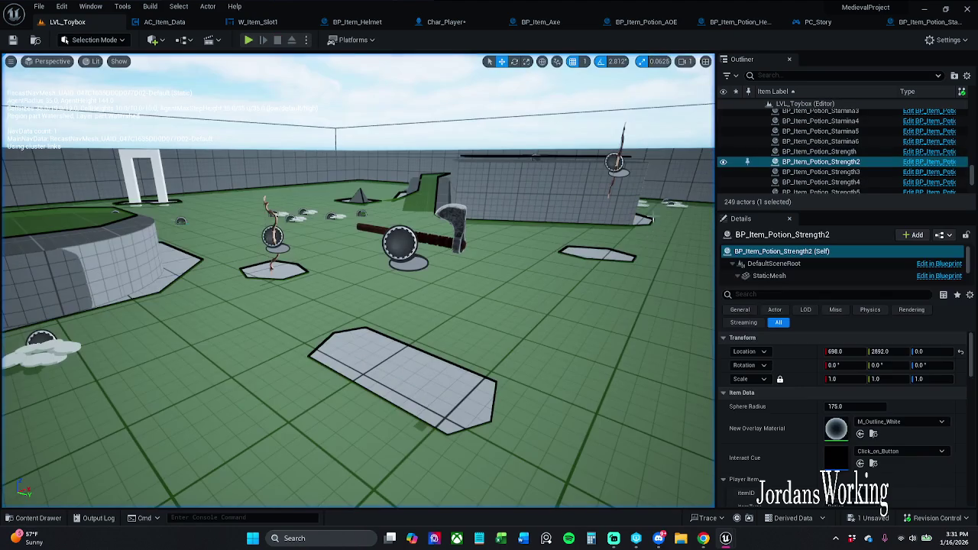
click(925, 21)
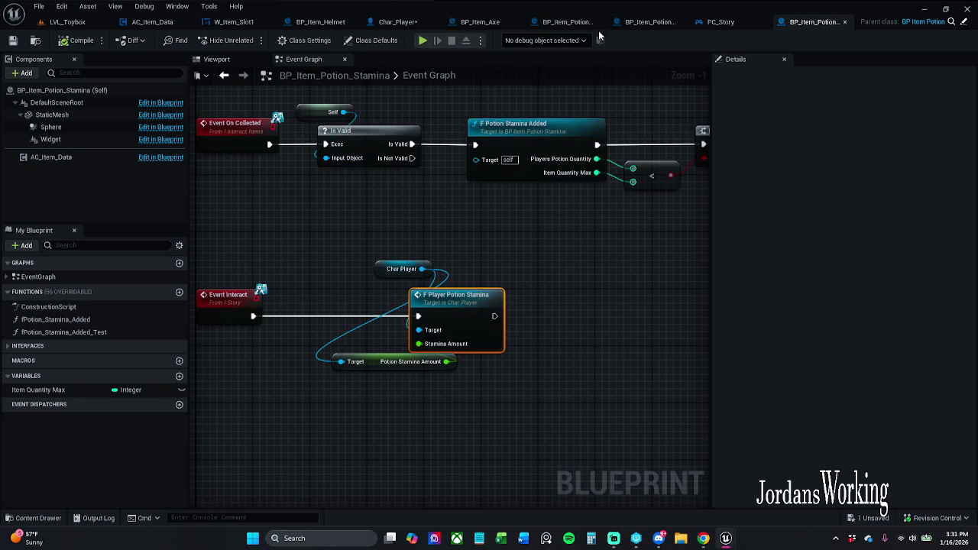
Step: Restore Char_Player's Potion_Stamina_Amount default to 25.0, save, and return to the stamina potion graph
click(413, 21)
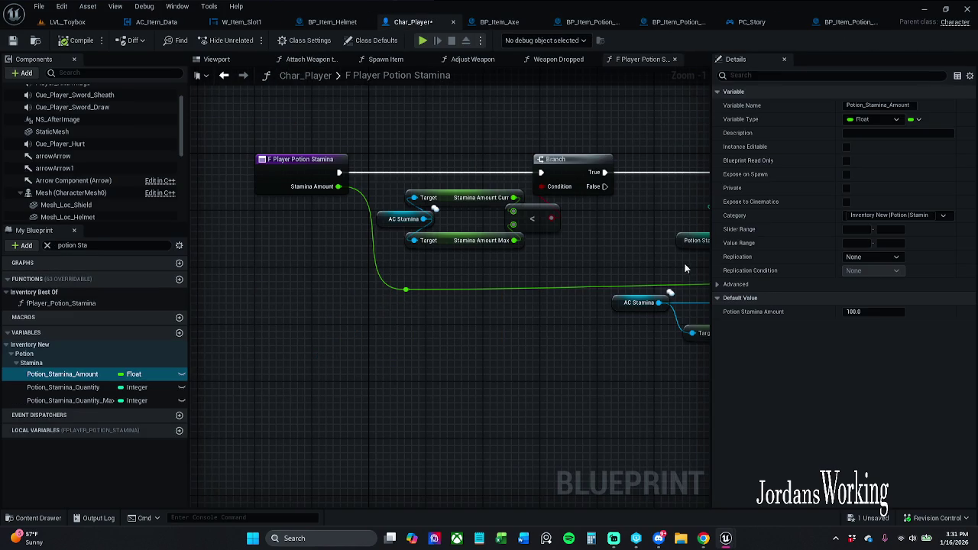
drag(685, 268, 607, 264)
click(886, 312)
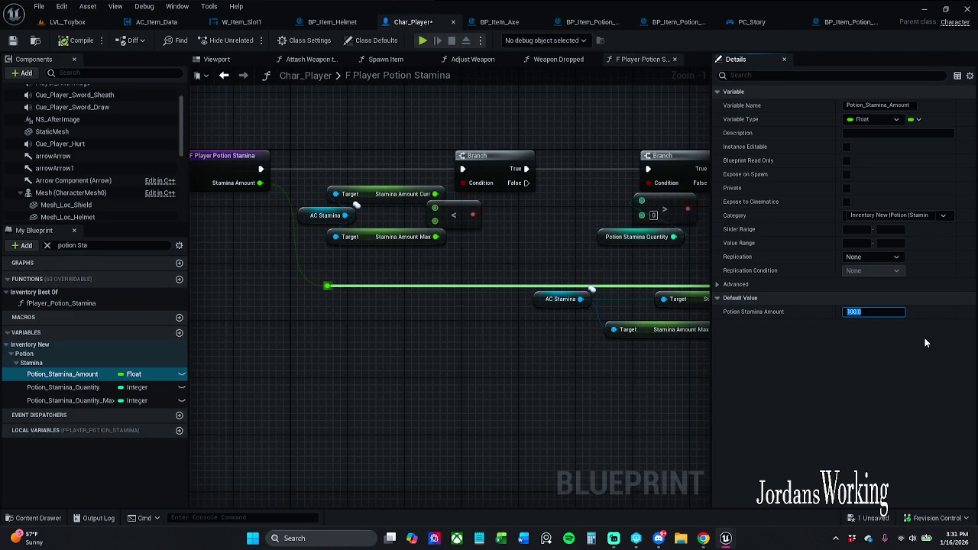
text(25)
key(Return)
click(13, 41)
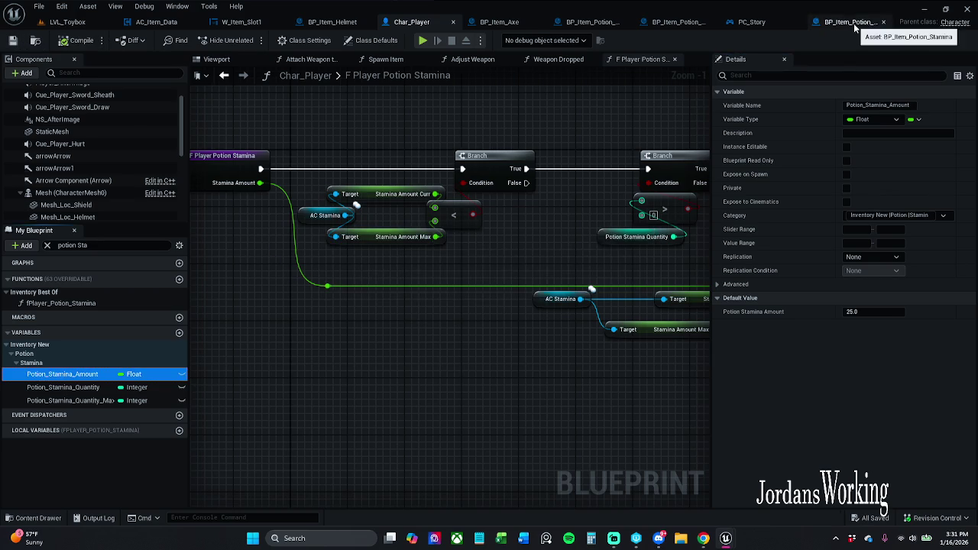
click(851, 24)
mouse_move(500, 248)
mouse_down()
mouse_move(600, 321)
mouse_move(650, 321)
mouse_up()
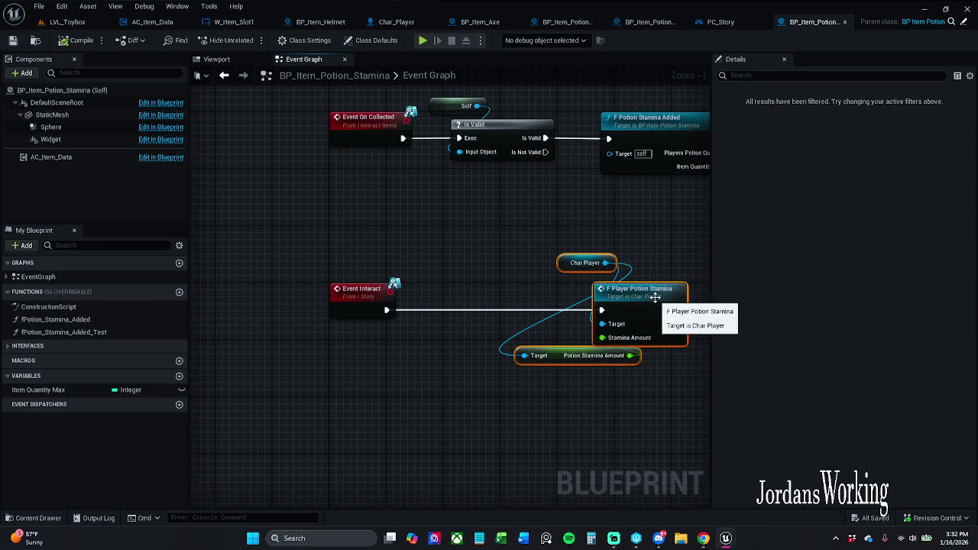
Step: Duplicate the Char Player getter and add a Set Potion Stamina Amount node from it
click(571, 262)
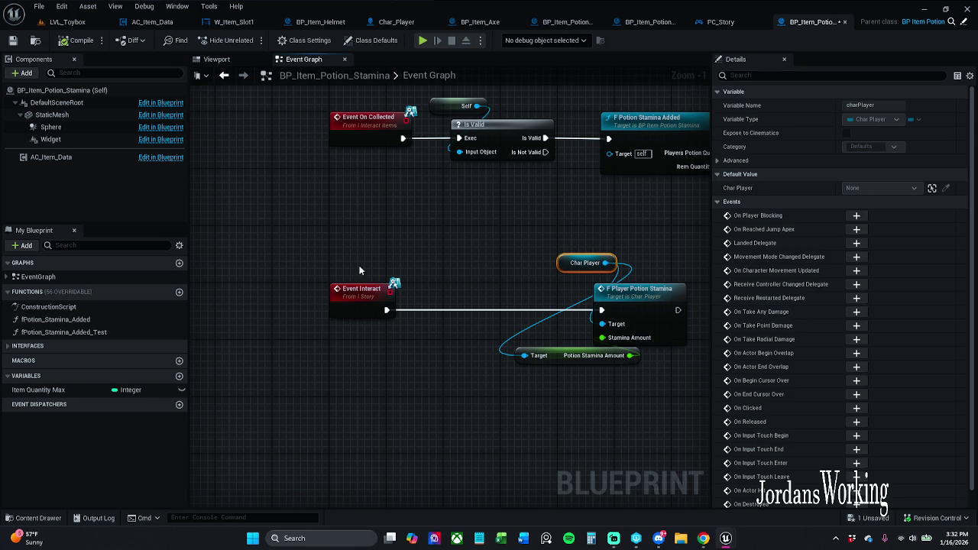
key(ctrl+v)
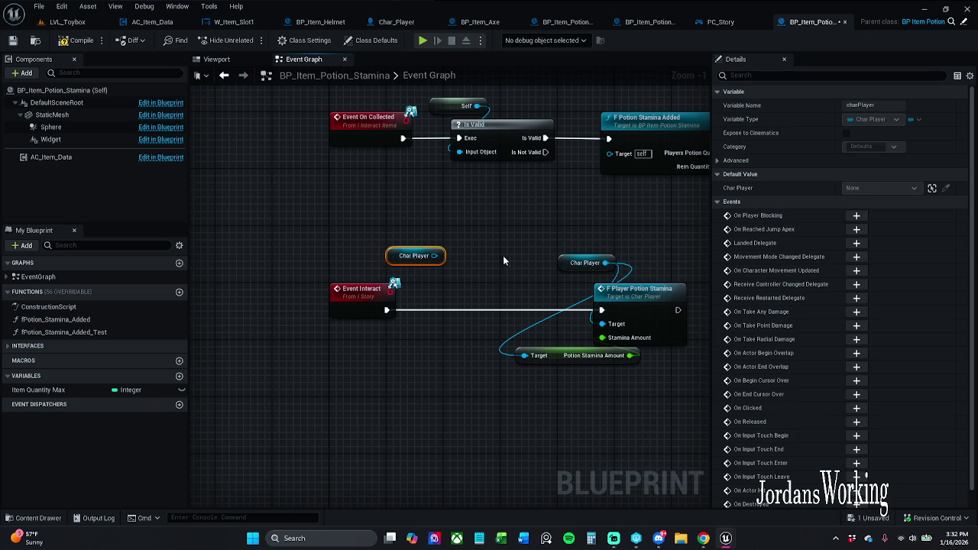
drag(606, 262, 425, 332)
key(Escape)
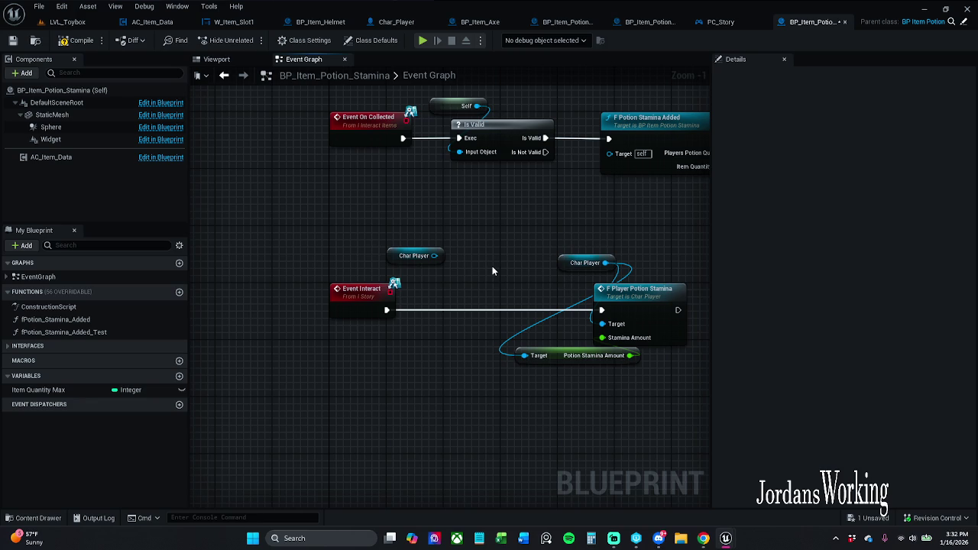
mouse_move(566, 362)
mouse_down()
mouse_move(613, 362)
mouse_move(585, 362)
mouse_up()
click(532, 404)
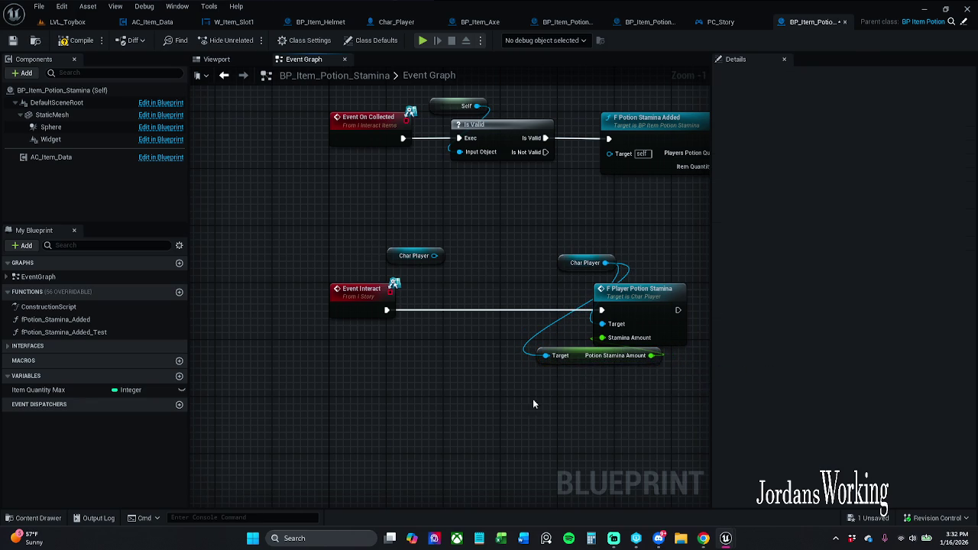
drag(434, 255, 451, 295)
text(set Potio)
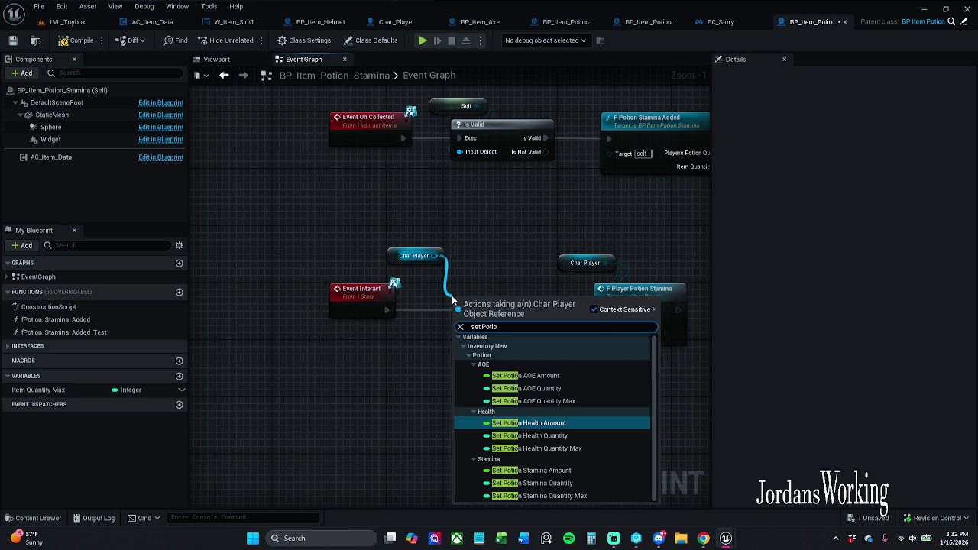
click(557, 471)
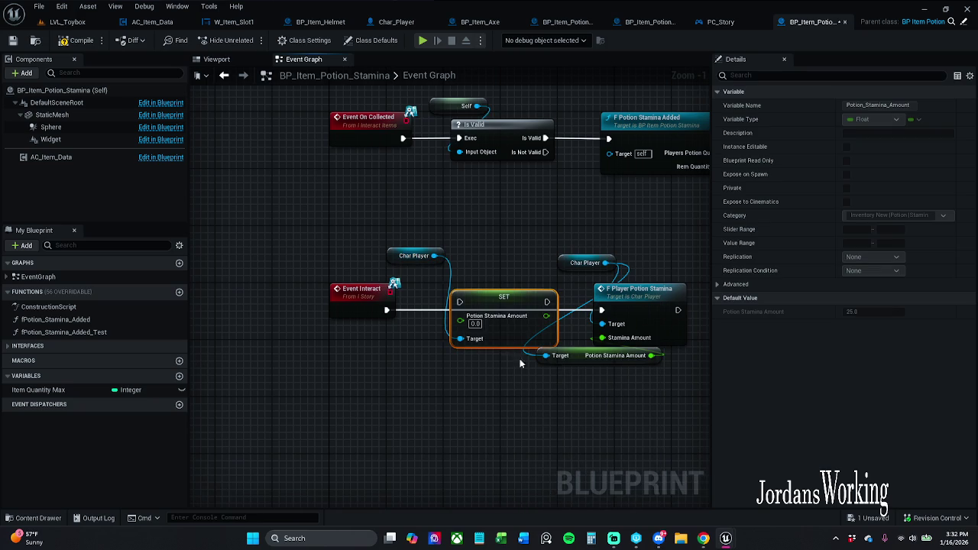
Step: Wire Event Interact into the SET node and SET into F Player Potion Stamina
drag(584, 324, 517, 323)
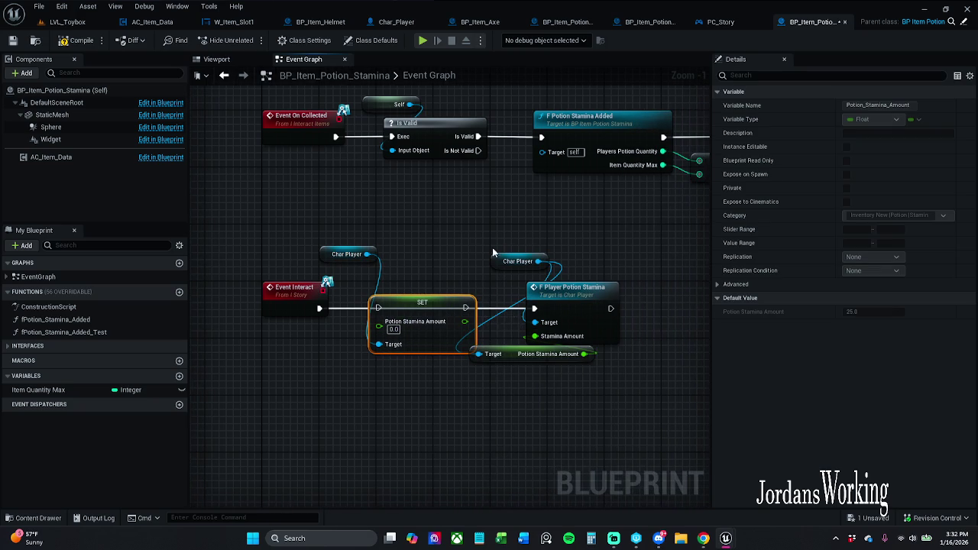
drag(512, 241, 608, 381)
drag(583, 301, 640, 301)
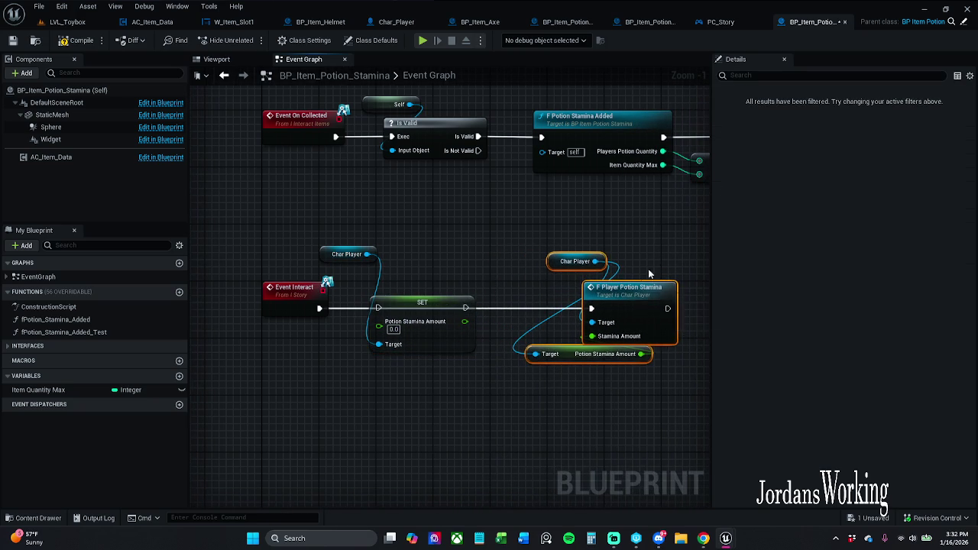
click(534, 290)
drag(319, 308, 591, 308)
mouse_move(611, 359)
mouse_down()
mouse_move(297, 311)
mouse_move(244, 317)
mouse_up()
Step: Place the Char Player getter above the SET node and save the blueprint
click(539, 408)
mouse_move(382, 326)
mouse_down()
mouse_move(603, 347)
mouse_move(420, 336)
mouse_move(508, 341)
mouse_move(489, 348)
mouse_up()
click(369, 389)
drag(370, 389, 463, 390)
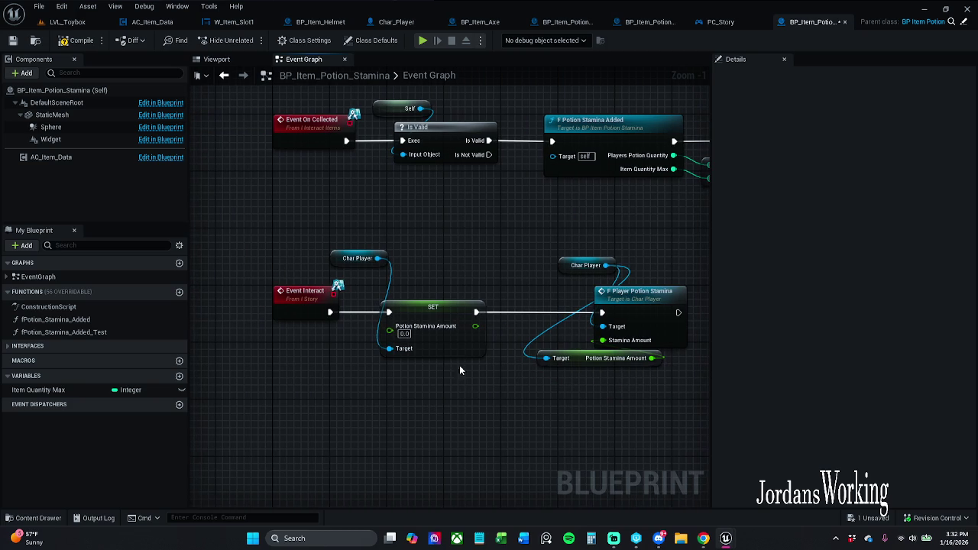
drag(340, 259, 368, 280)
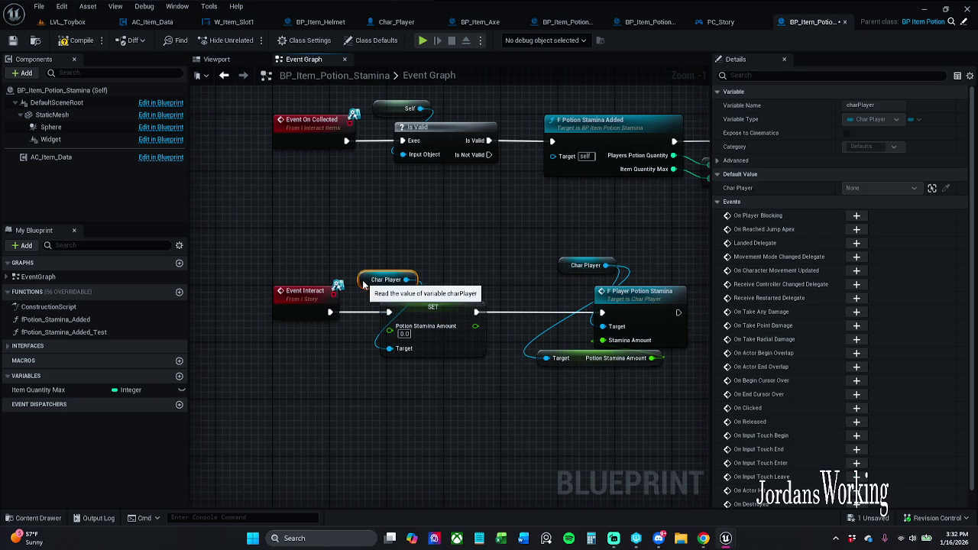
click(73, 44)
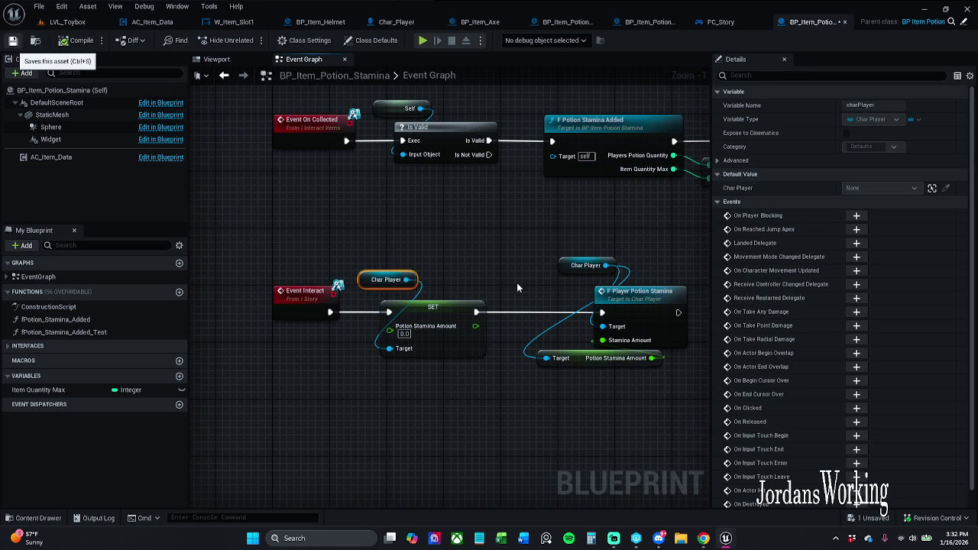
key(ctrl+s)
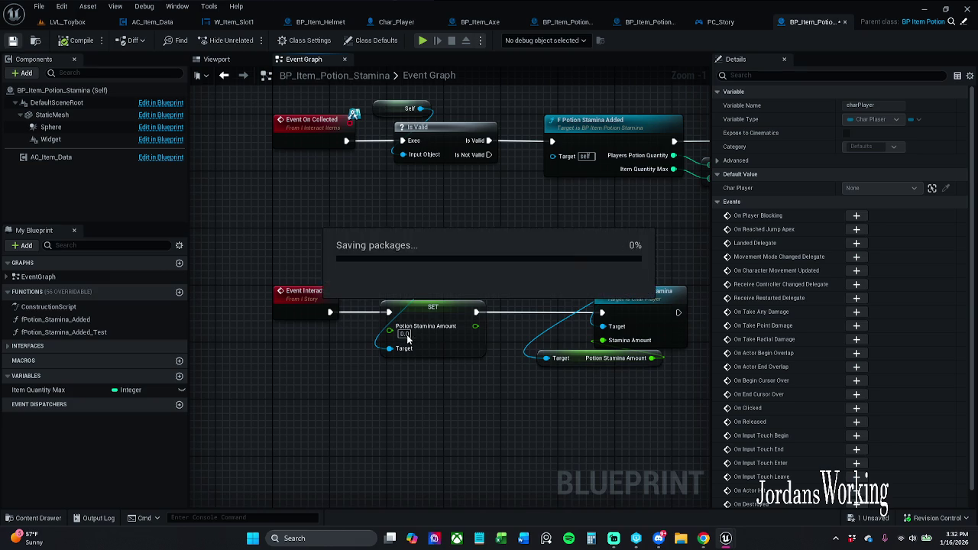
Step: Enter 100.0 as the SET node's Potion Stamina Amount, then return to LVL_Toybox
click(575, 359)
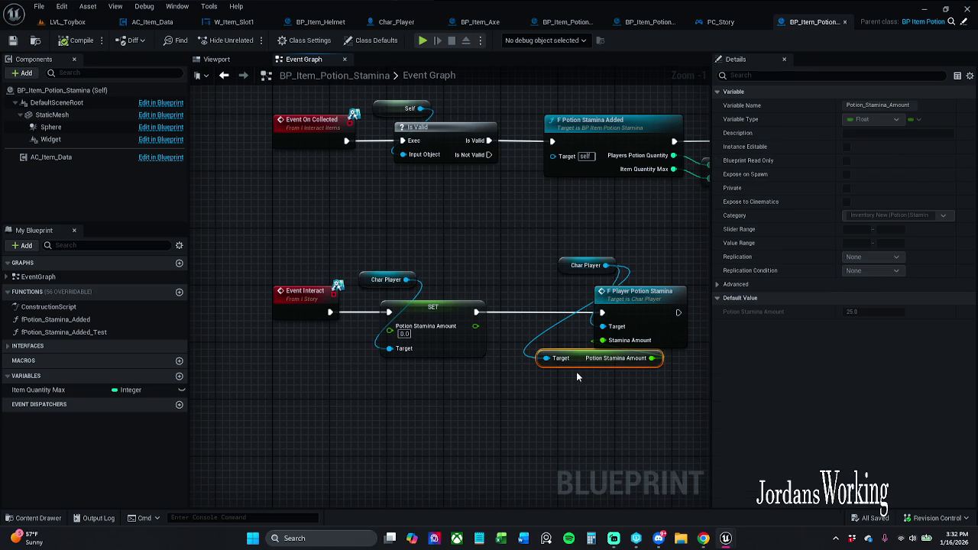
click(403, 334)
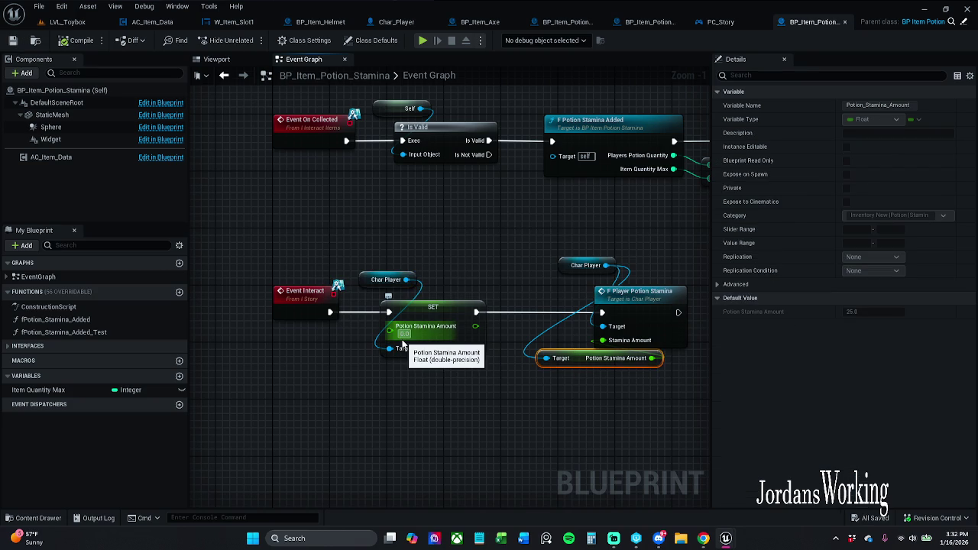
text(100)
key(Return)
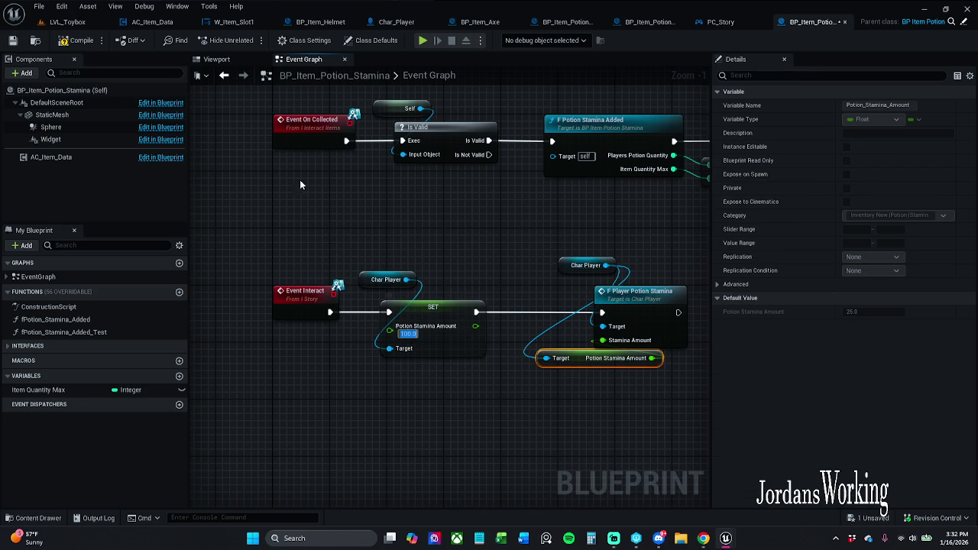
click(67, 22)
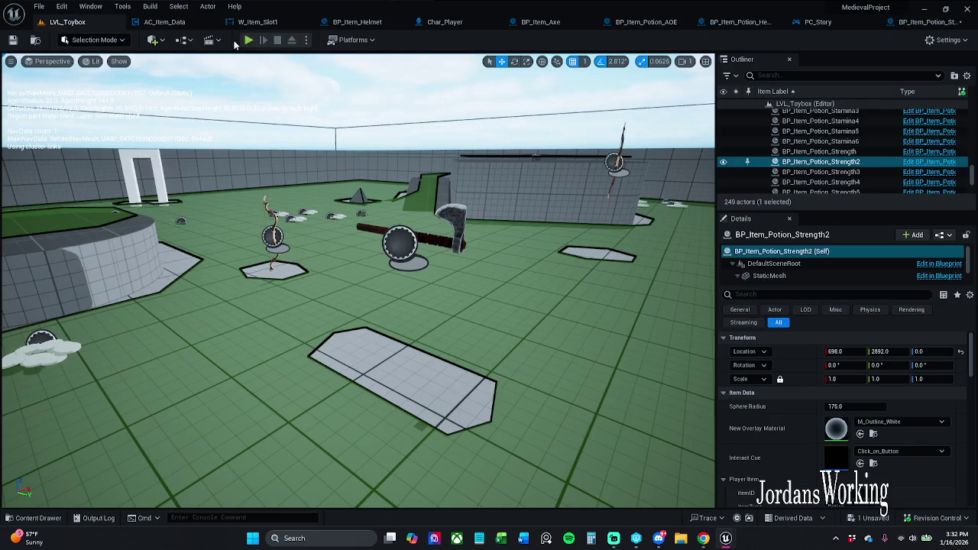
Step: Play LVL_Toybox collecting stamina potions and coins, sprint to drain stamina, and check the inventory
click(249, 39)
key(w)
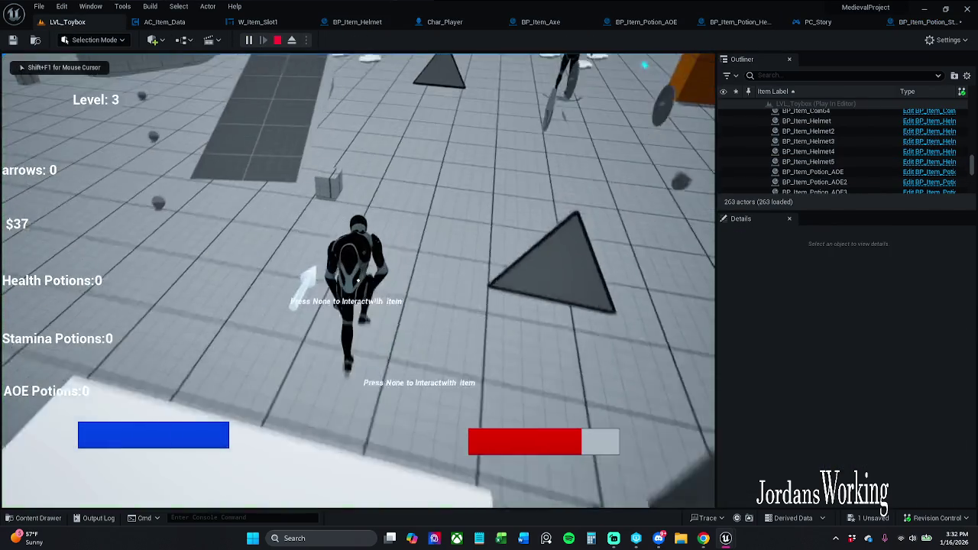
key(w)
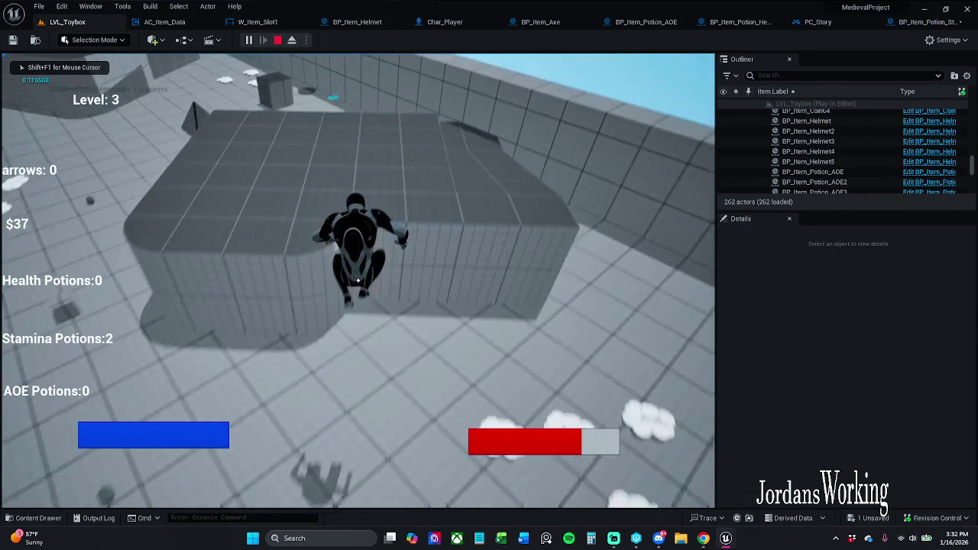
key(w)
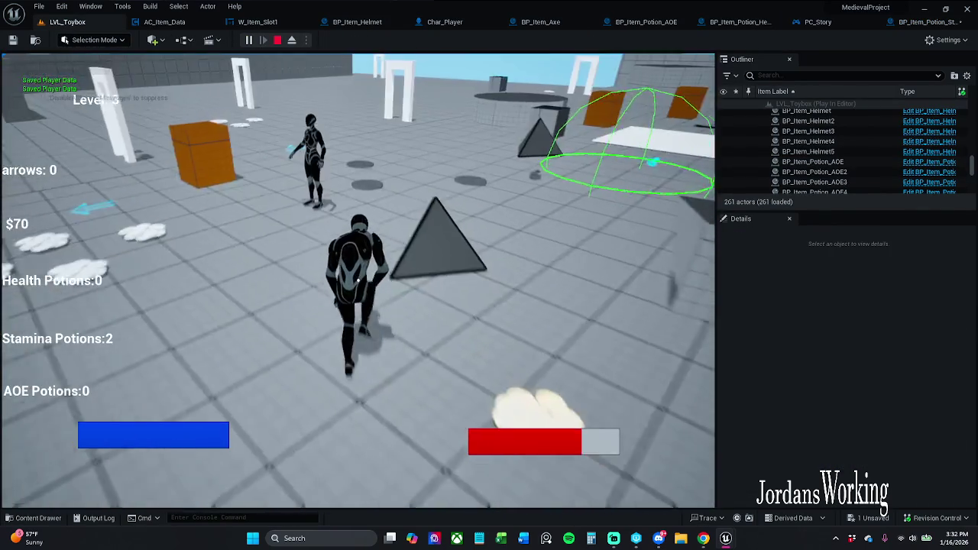
key(w)
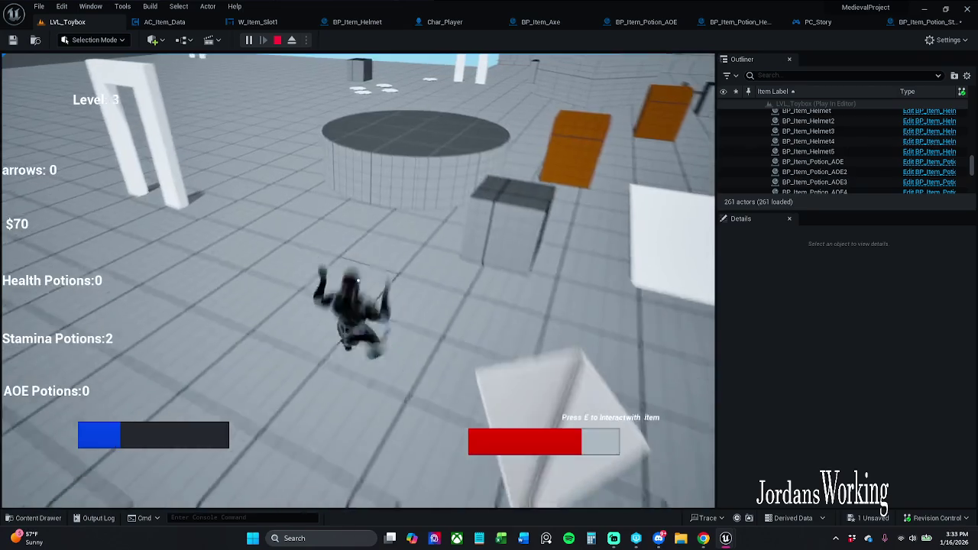
key(w)
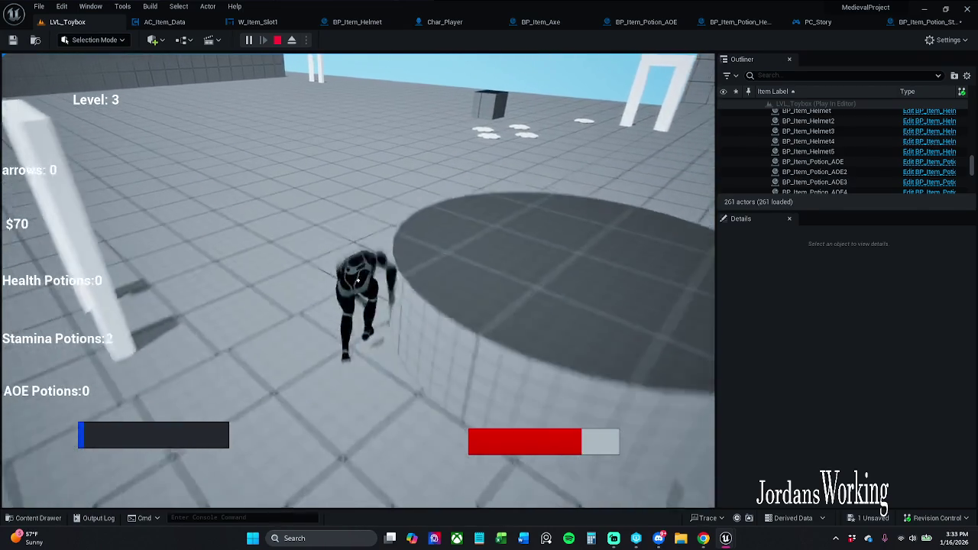
key(w)
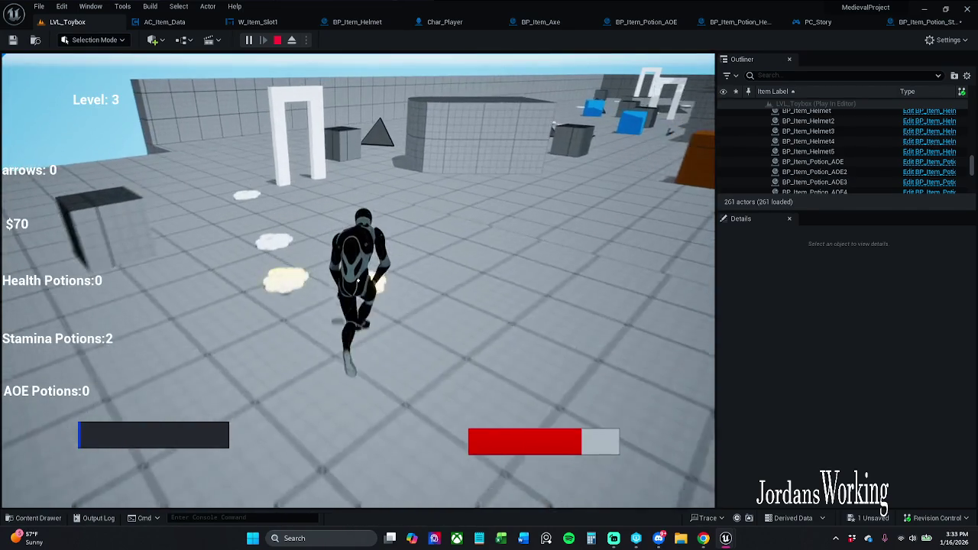
key(w)
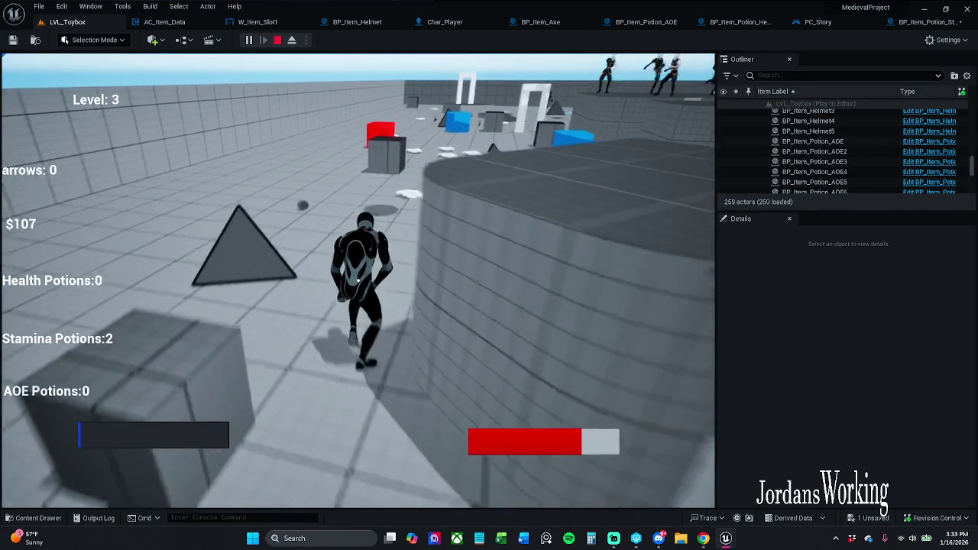
key(e)
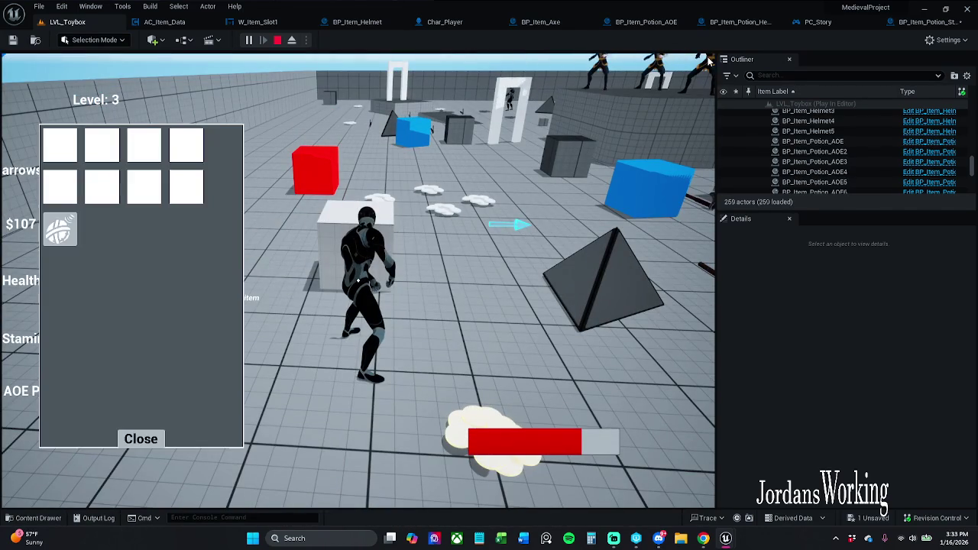
click(139, 439)
Step: Stop the play test and return to the stamina potion's Event Graph
key(Escape)
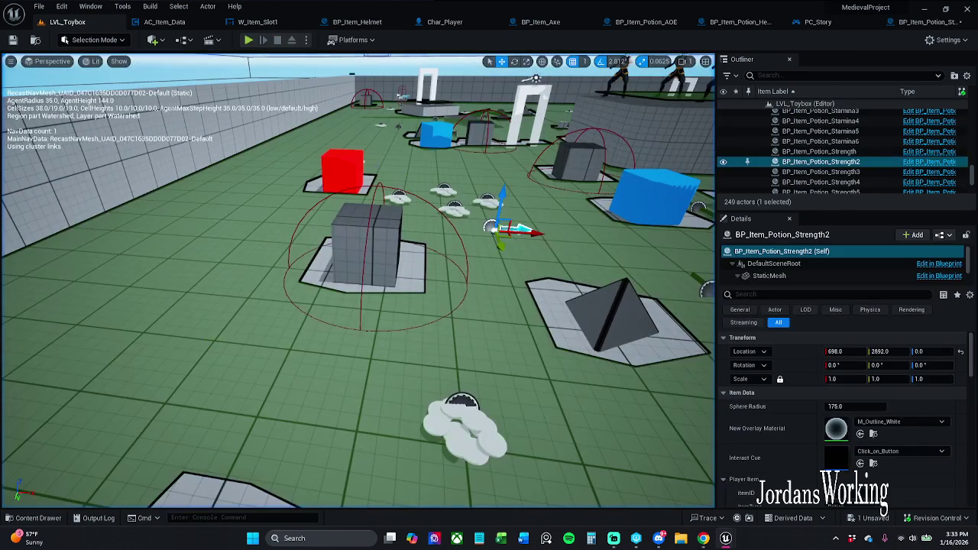
click(924, 21)
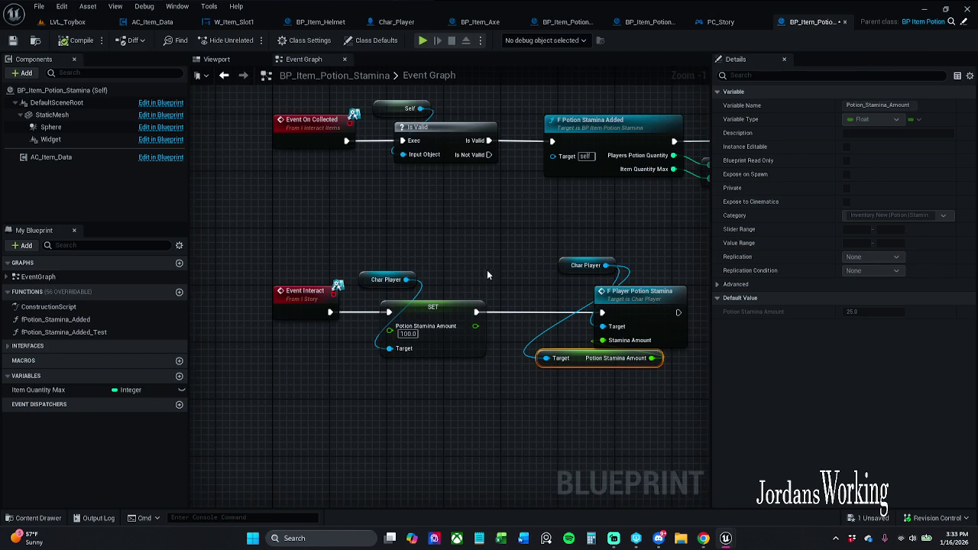
scroll(435, 274, down, 1)
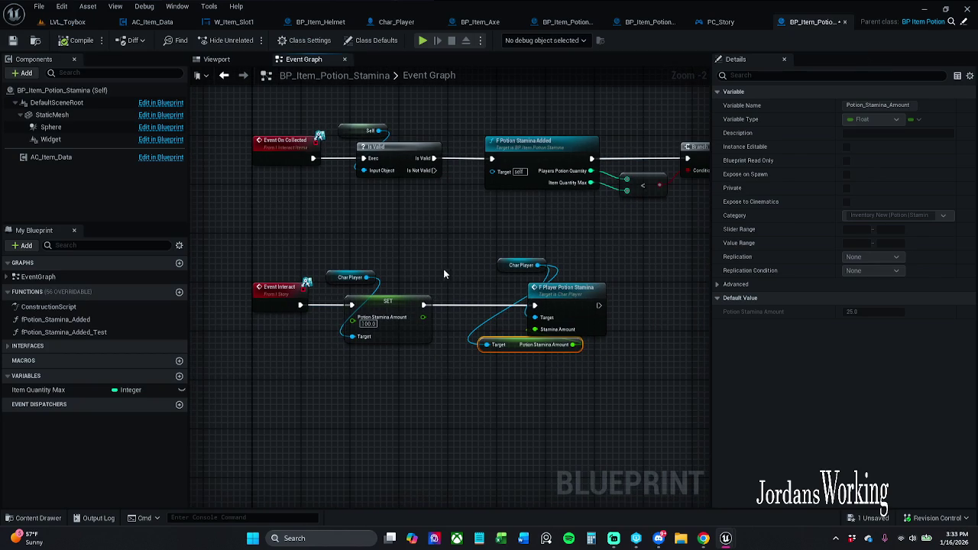
scroll(434, 269, down, 1)
mouse_move(430, 262)
mouse_down()
mouse_move(428, 252)
mouse_move(344, 242)
mouse_move(489, 248)
mouse_up()
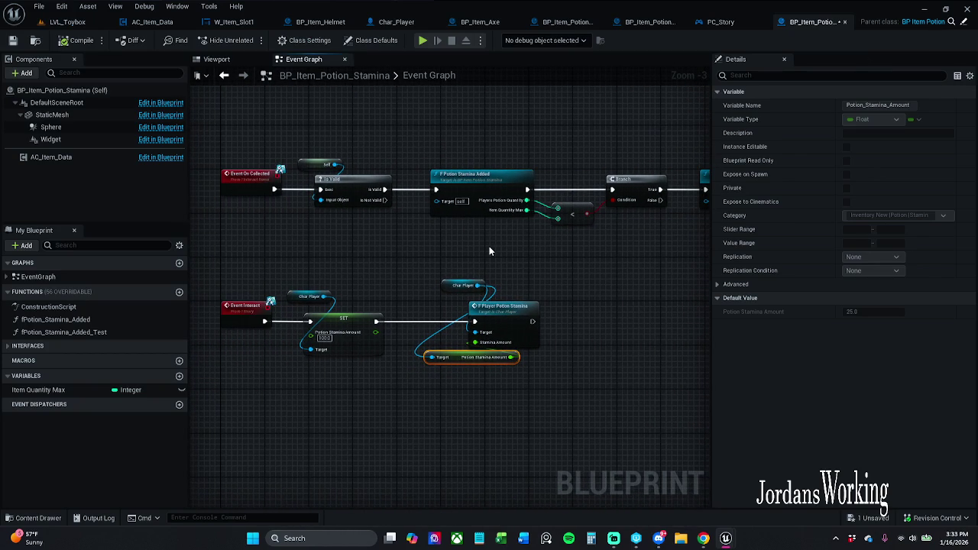
Step: Delete the SET and Char Player nodes and wire Event Interact straight to F Player Potion Stamina
click(366, 273)
click(312, 302)
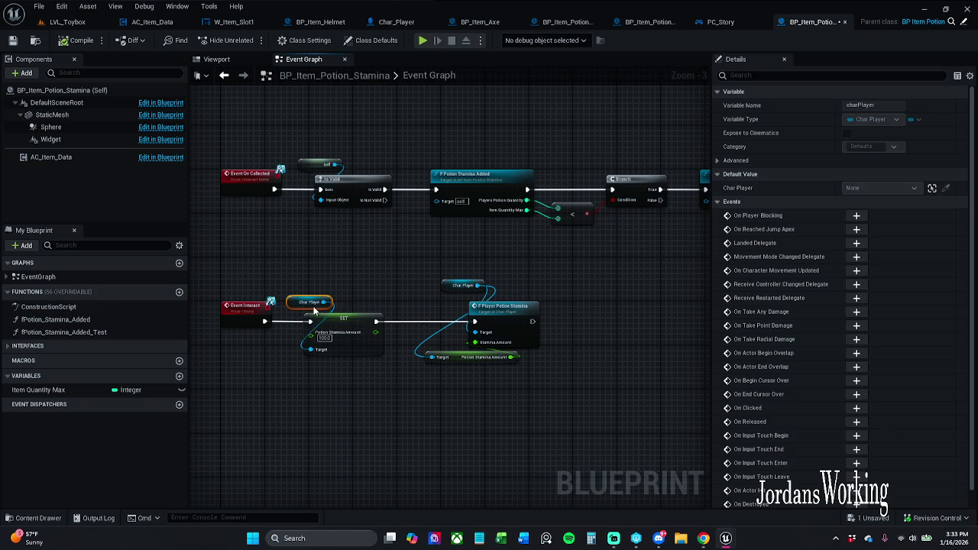
drag(317, 273, 346, 334)
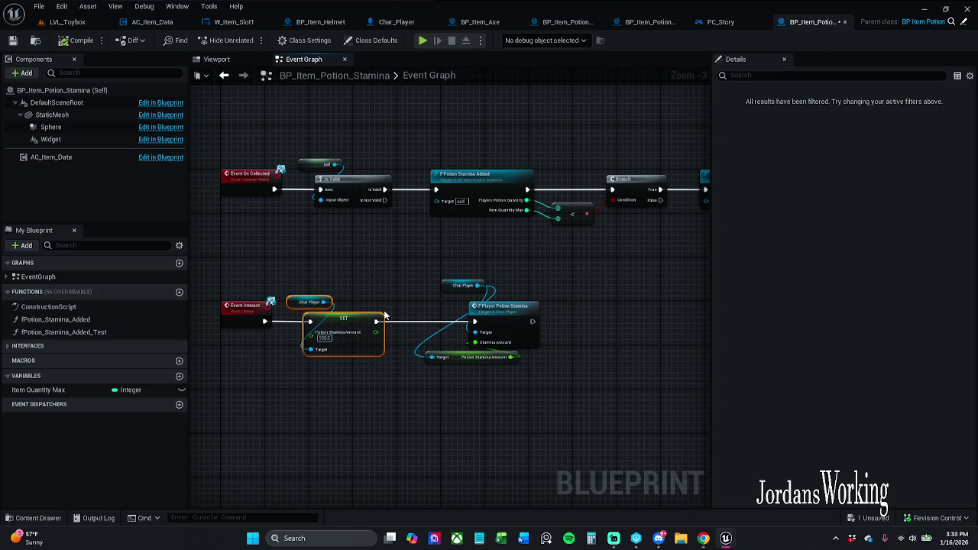
key(Delete)
mouse_move(263, 324)
mouse_down()
mouse_move(480, 327)
mouse_move(264, 321)
mouse_up()
drag(325, 275, 575, 426)
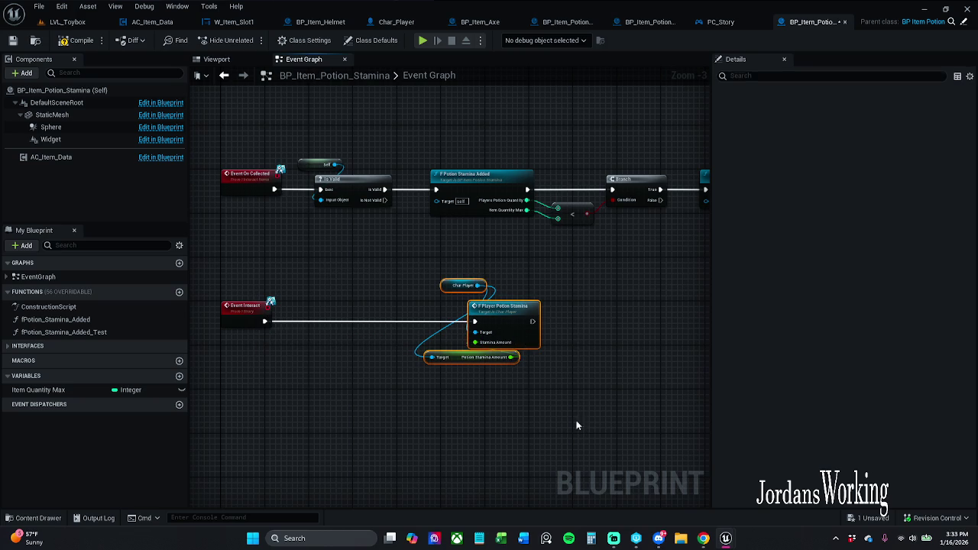
drag(508, 321, 365, 321)
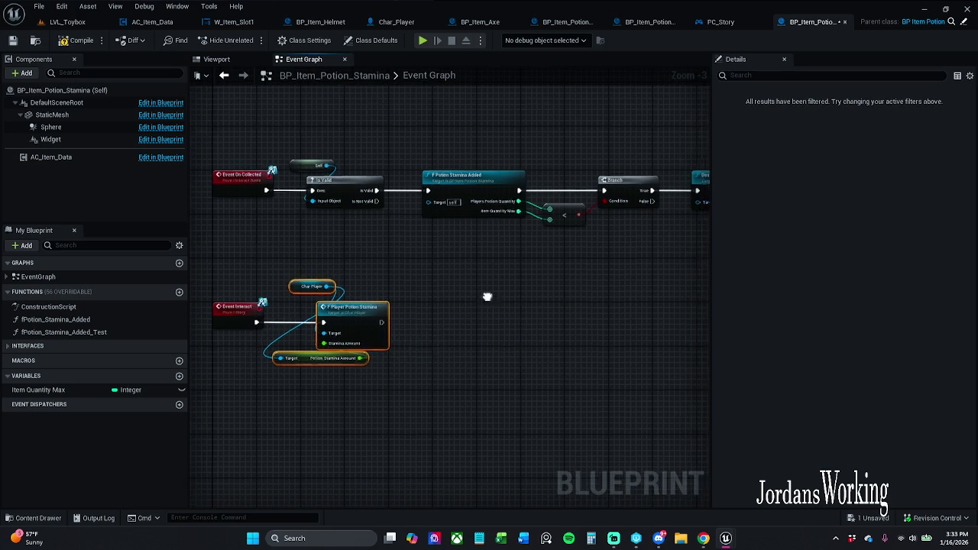
Step: Tidy the Destroy Actor and collect-chain node layout, then open the Construction Script
drag(487, 296, 393, 296)
click(393, 296)
drag(539, 212, 621, 212)
click(516, 229)
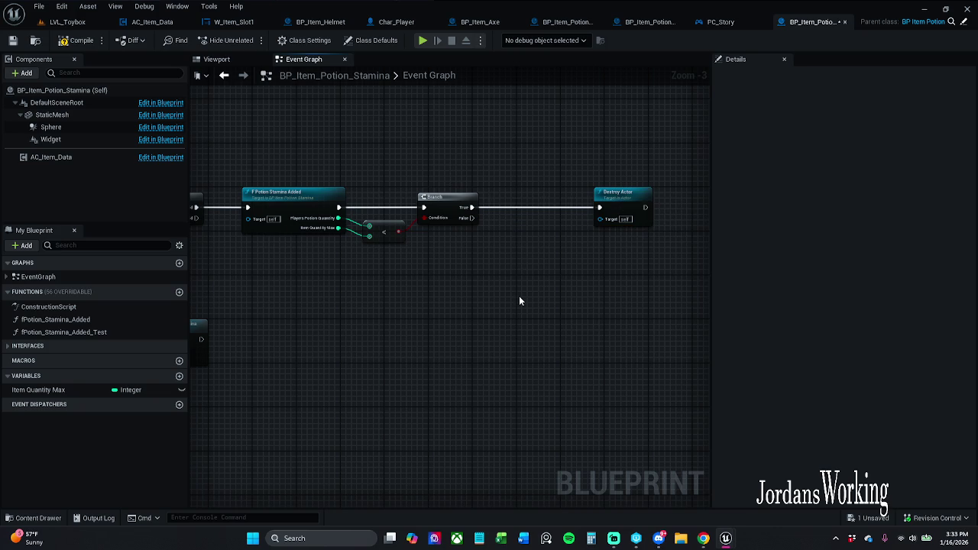
drag(613, 208, 530, 208)
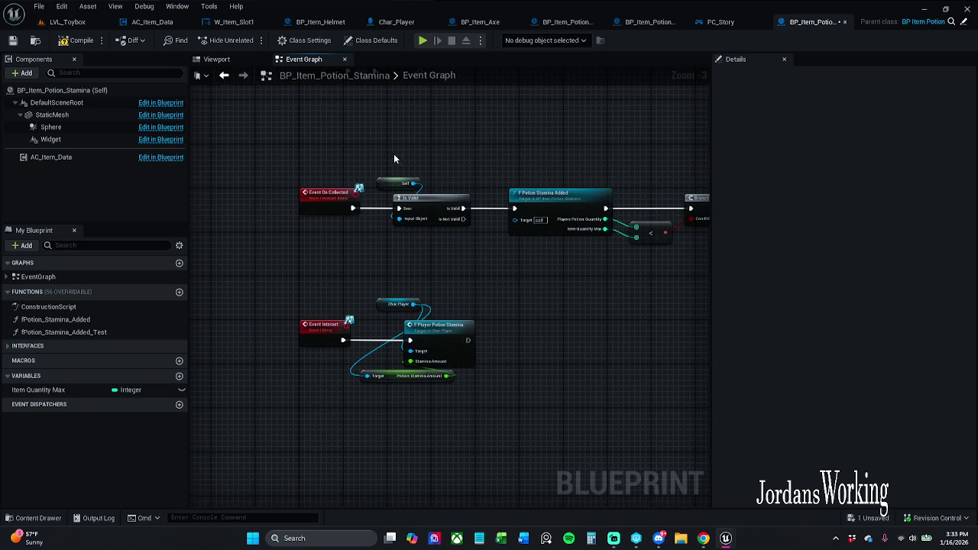
mouse_move(404, 148)
mouse_down()
mouse_move(451, 183)
mouse_move(677, 262)
mouse_up()
mouse_move(425, 206)
mouse_down()
mouse_move(562, 208)
mouse_move(428, 208)
mouse_up()
mouse_move(567, 164)
mouse_down()
mouse_move(469, 163)
mouse_move(576, 170)
mouse_up()
drag(404, 164, 667, 263)
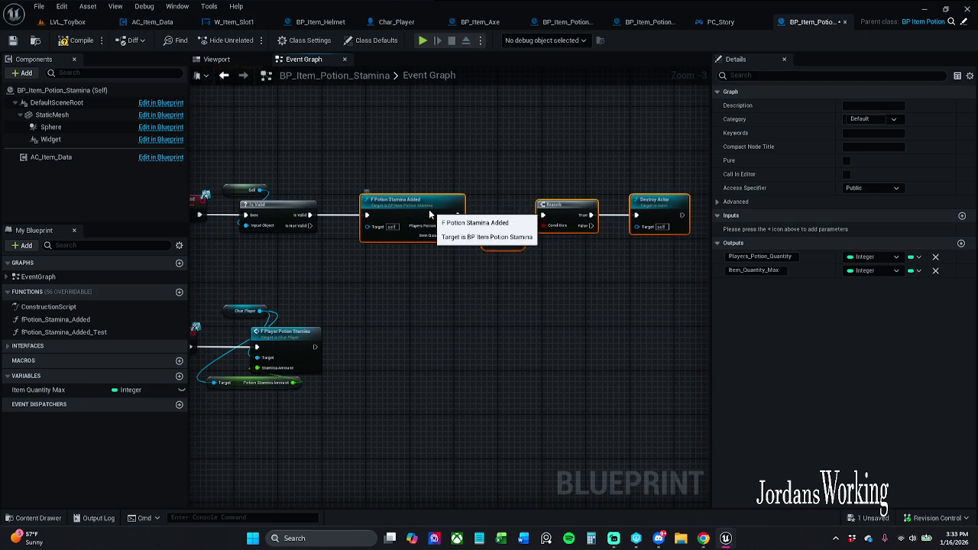
drag(428, 208, 418, 207)
click(540, 245)
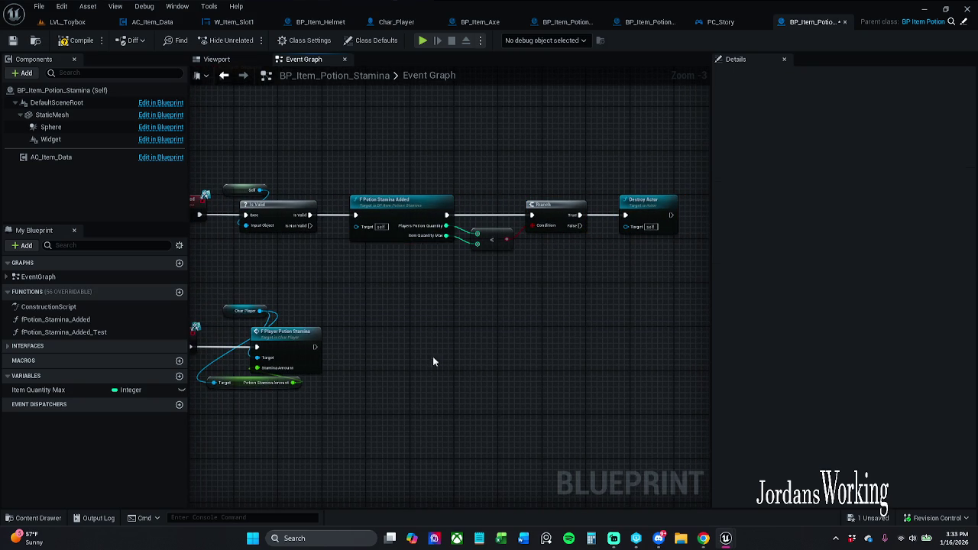
drag(457, 349, 350, 350)
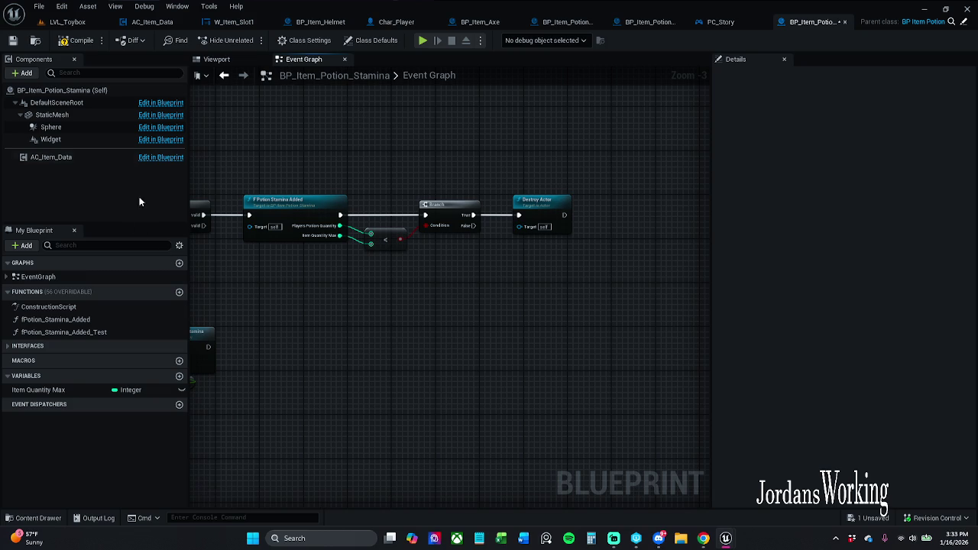
double_click(84, 308)
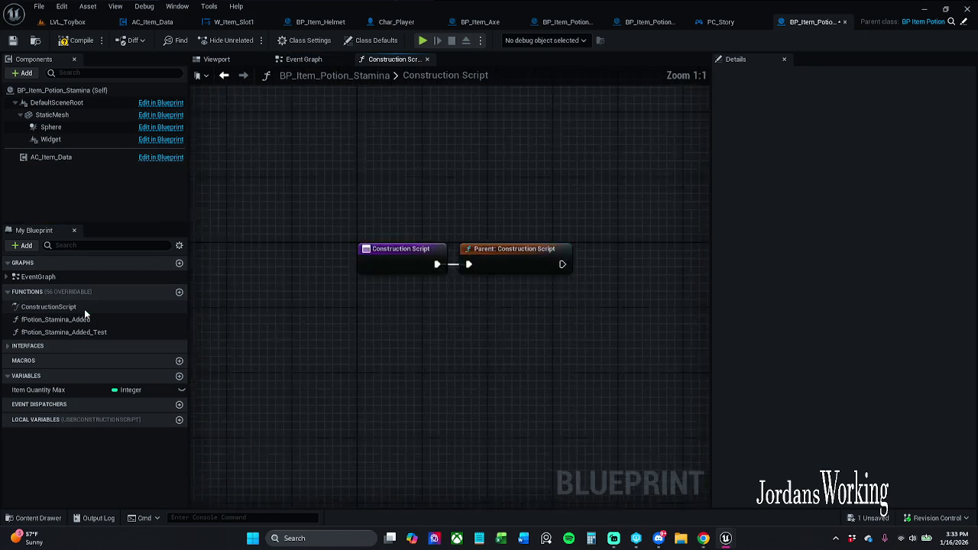
Step: Paste the Char Player and SET nodes and connect SET after Parent: Construction Script
key(ctrl+v)
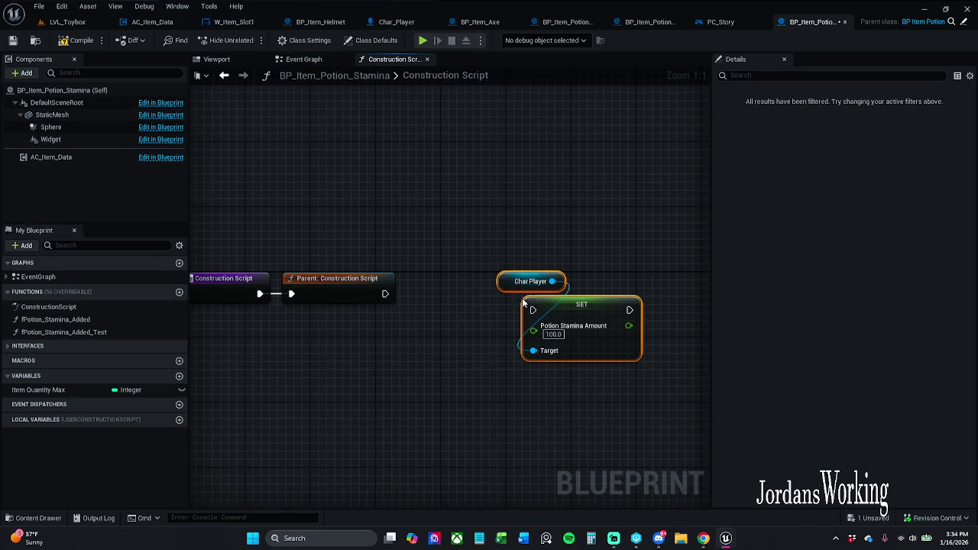
drag(532, 309, 390, 294)
drag(573, 311, 491, 295)
click(501, 276)
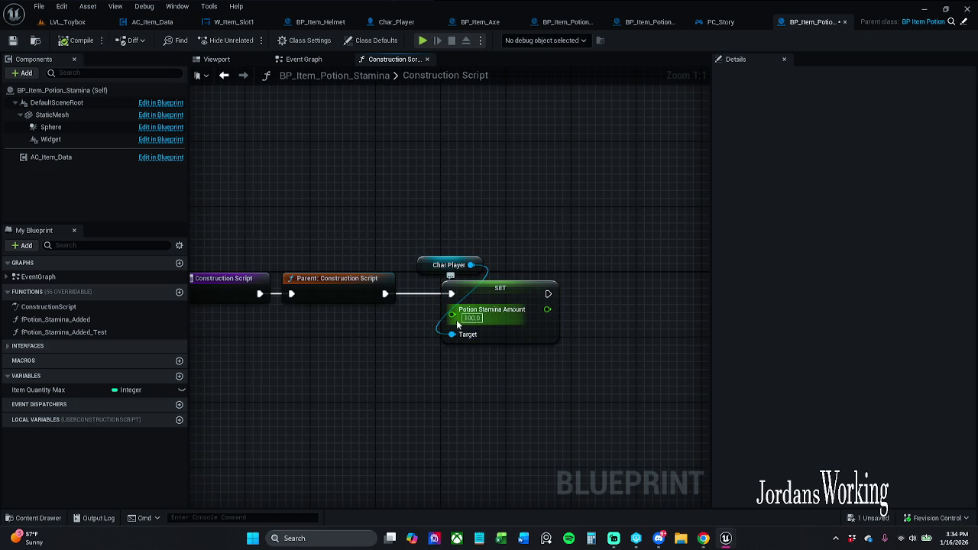
Step: Promote SET's stamina input to a staminaAmount variable, rename Item Quantity Max to itemQuantityMax, and save
drag(452, 315, 402, 362)
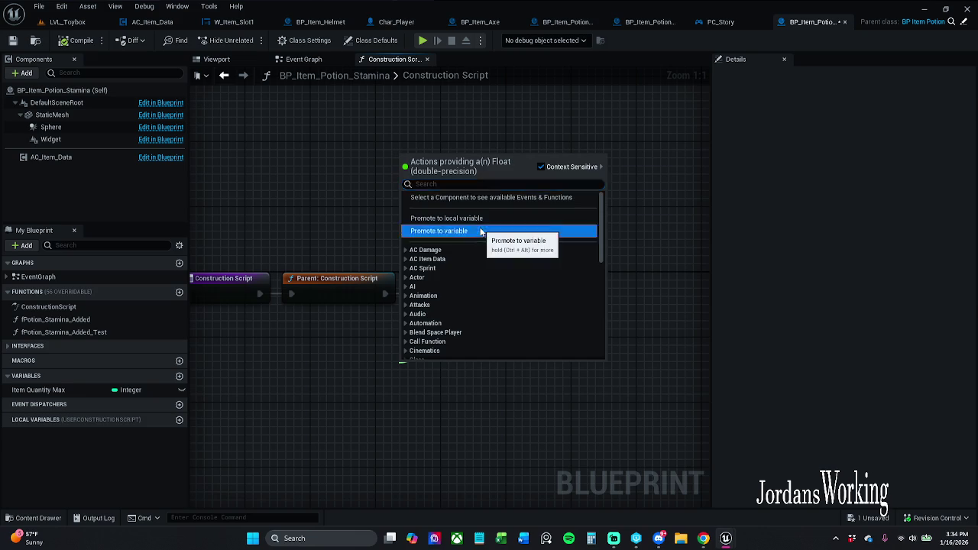
click(474, 231)
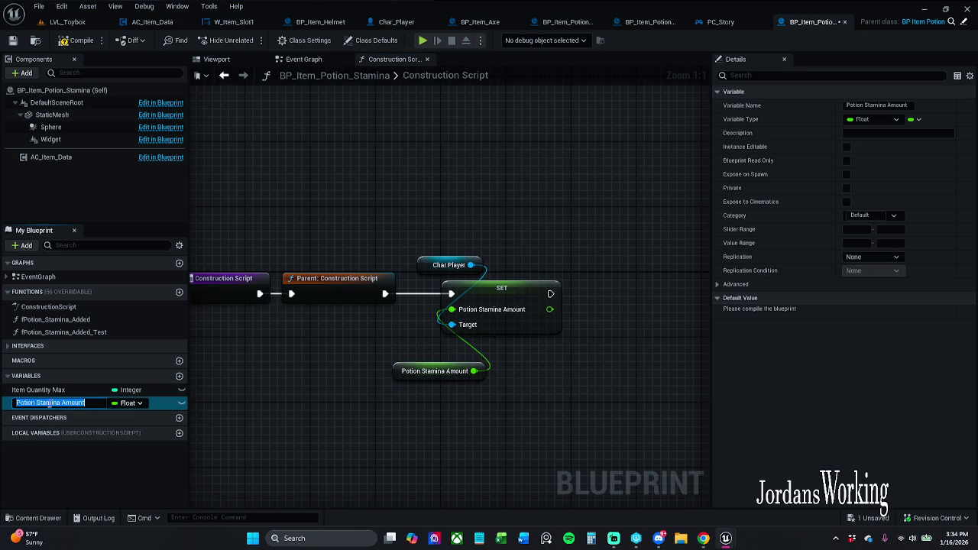
click(35, 402)
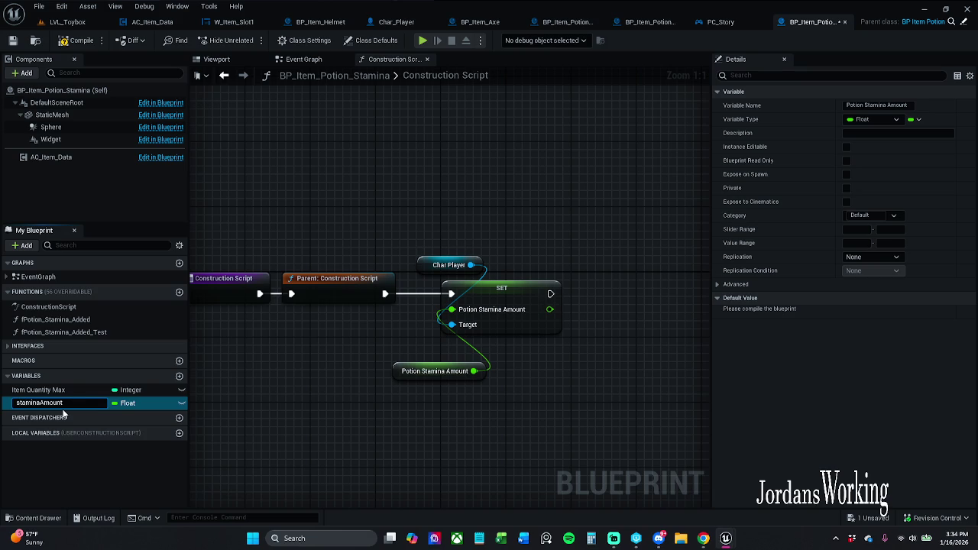
key(Return)
click(54, 390)
click(55, 392)
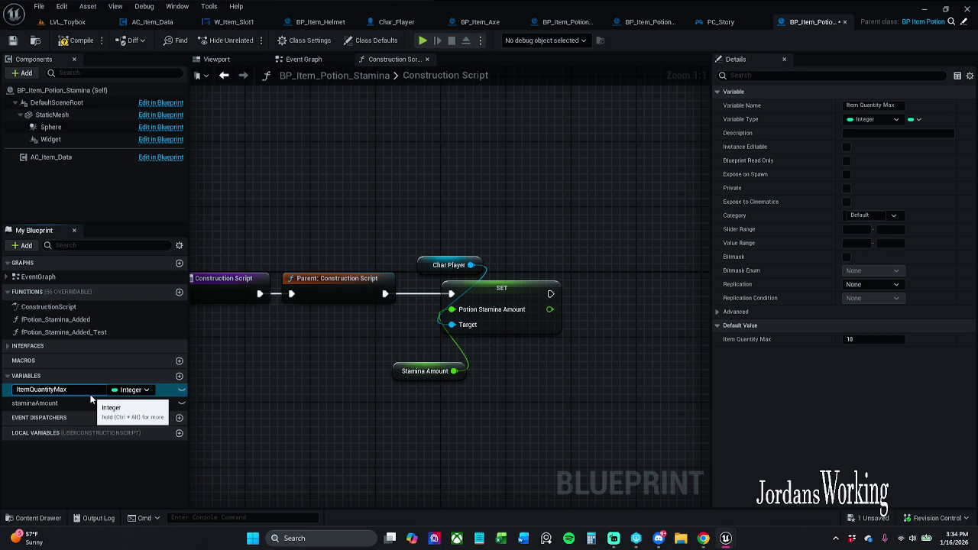
text(i)
key(Return)
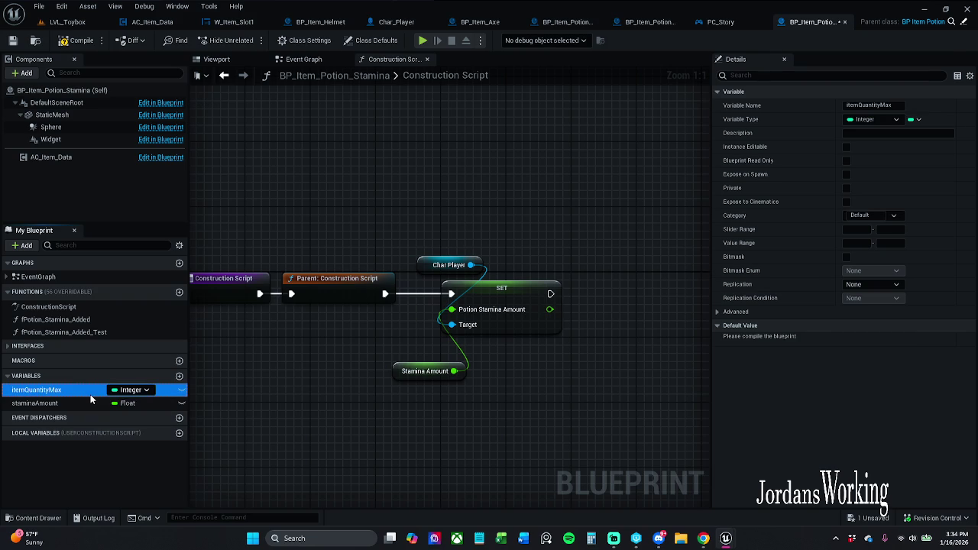
click(12, 41)
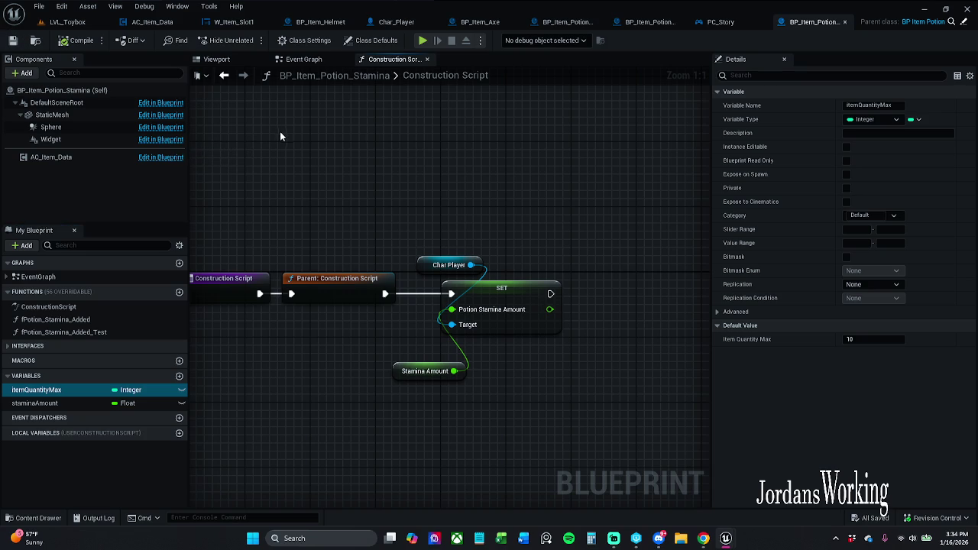
Step: Give staminaAmount a default value of 25.0 and save the blueprint
mouse_move(544, 156)
mouse_down()
mouse_move(513, 198)
mouse_move(580, 201)
mouse_move(589, 221)
mouse_move(477, 283)
mouse_up()
drag(471, 346, 487, 333)
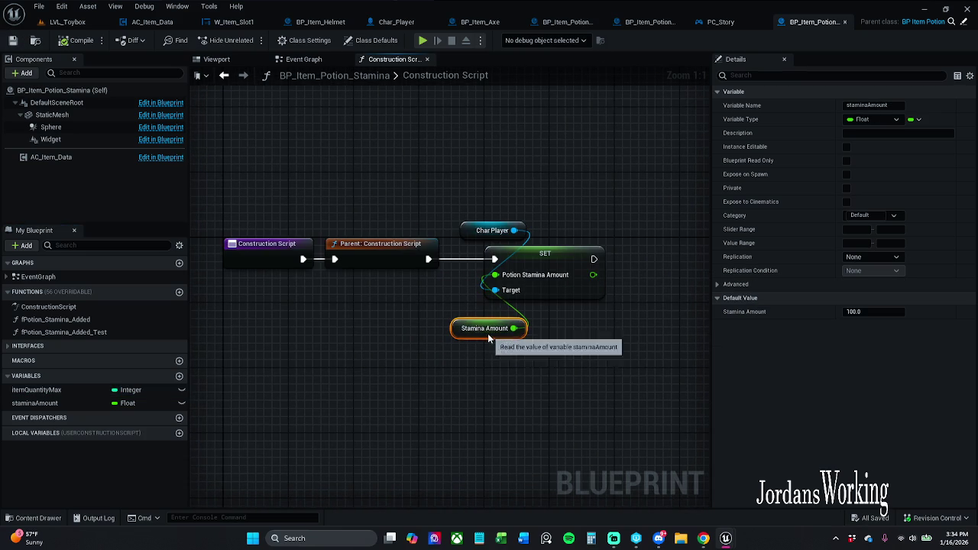
click(890, 311)
text(25)
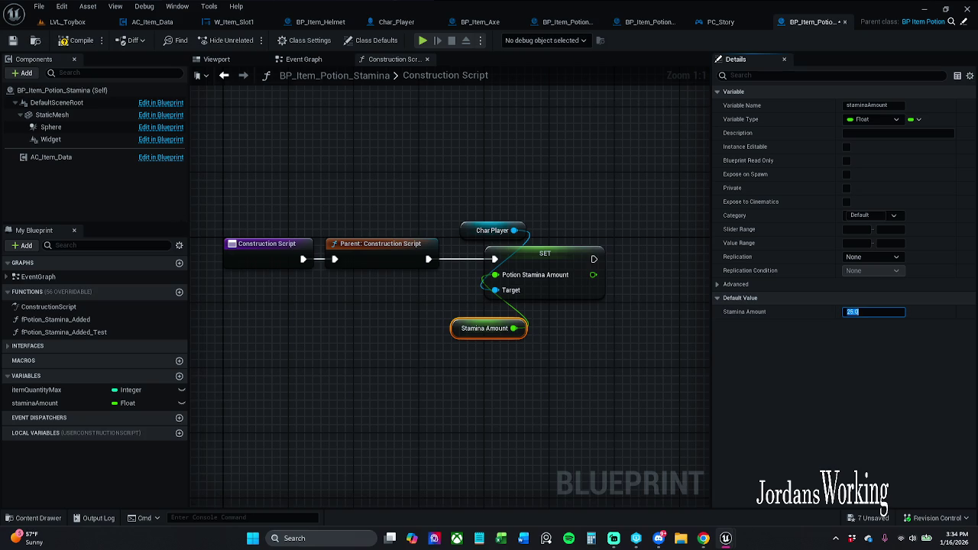
key(Return)
click(12, 43)
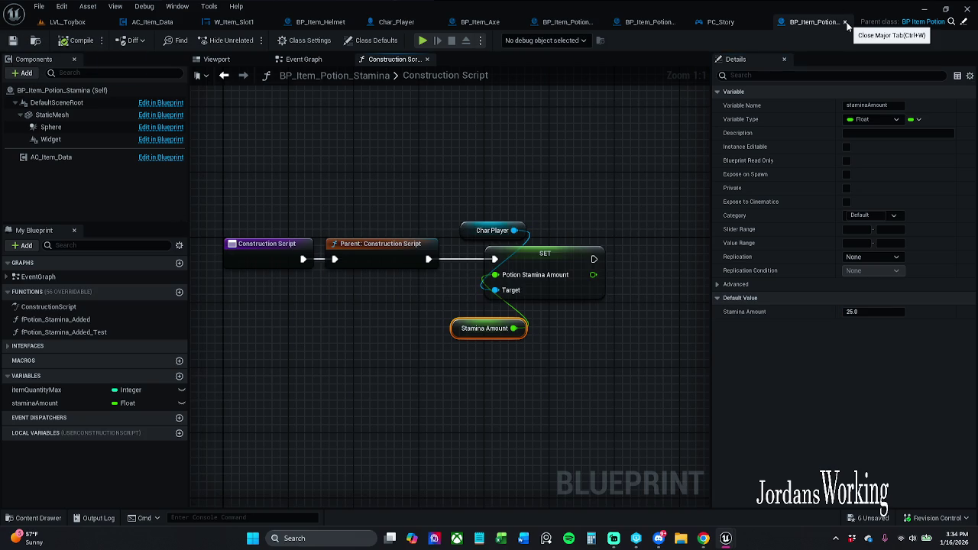
Step: Close the stamina potion blueprint and inspect the health potion's OnCollected comment block
click(847, 25)
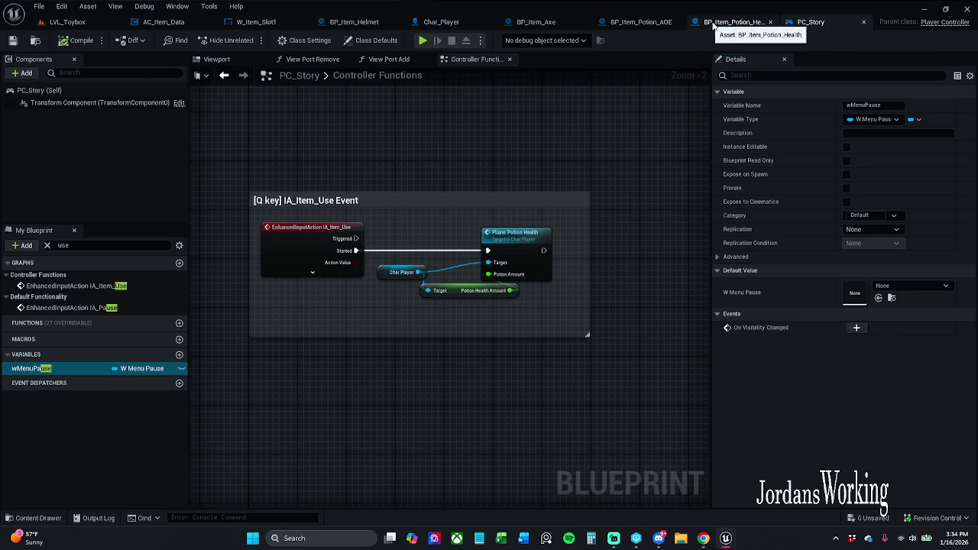
click(735, 25)
scroll(565, 287, down, 2)
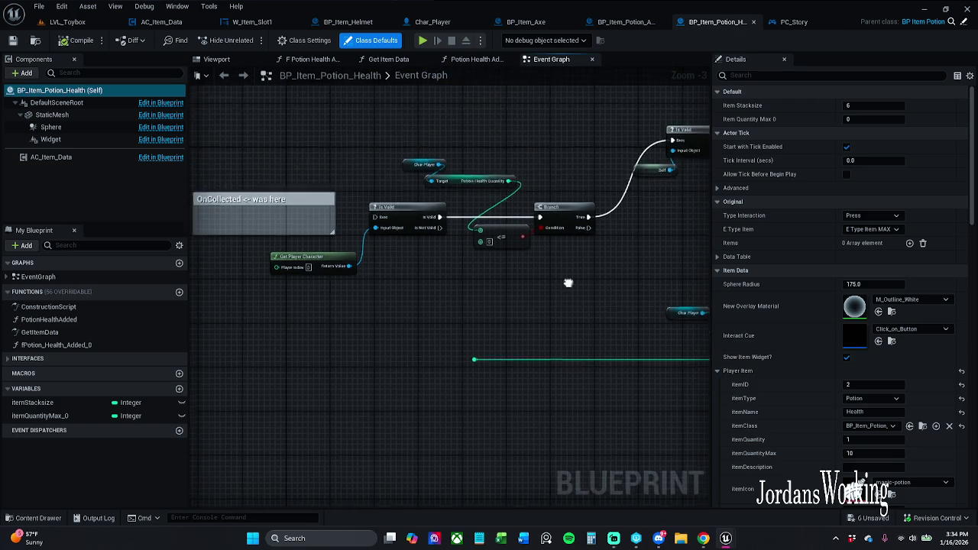
mouse_move(466, 496)
mouse_down()
mouse_move(493, 157)
mouse_move(458, 191)
mouse_up()
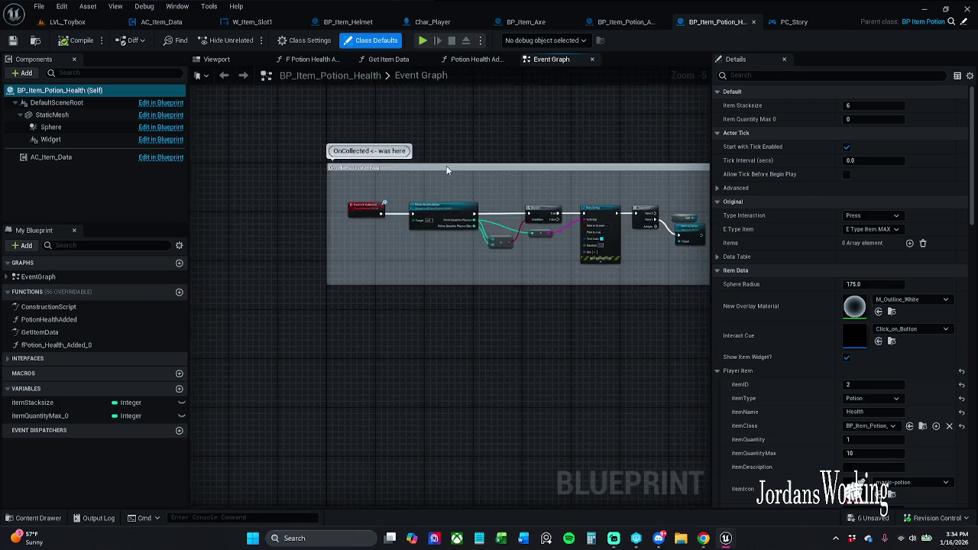
scroll(457, 196, up, 2)
scroll(458, 260, down, 1)
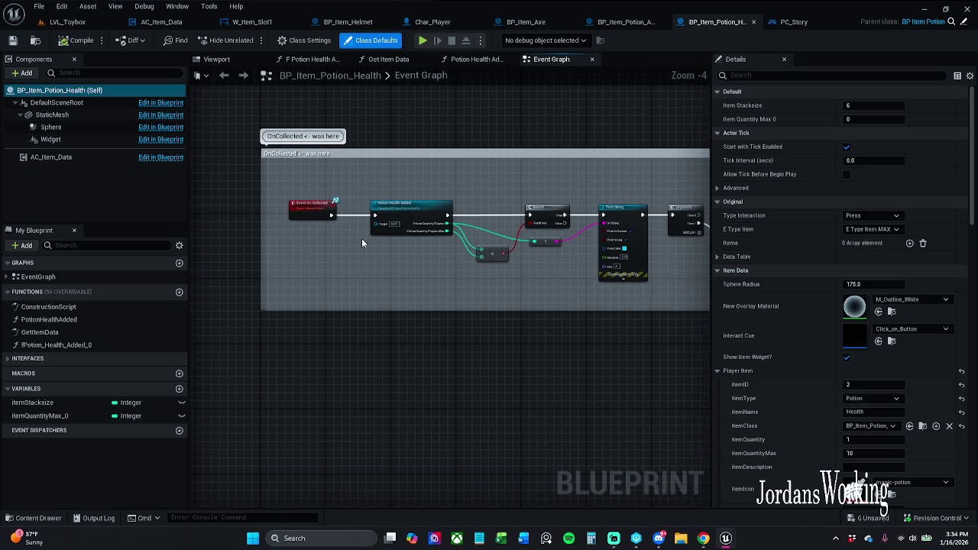
scroll(343, 163, up, 2)
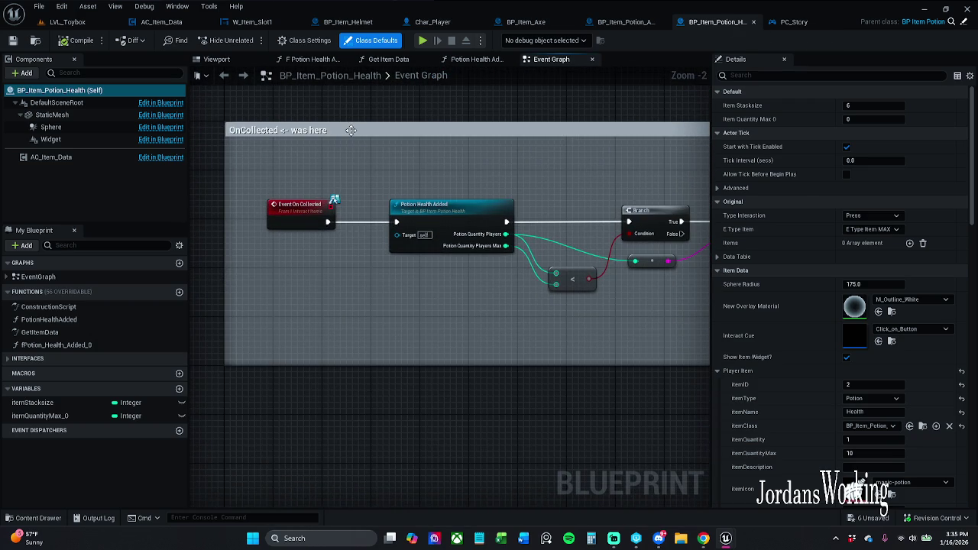
click(350, 130)
scroll(410, 189, down, 2)
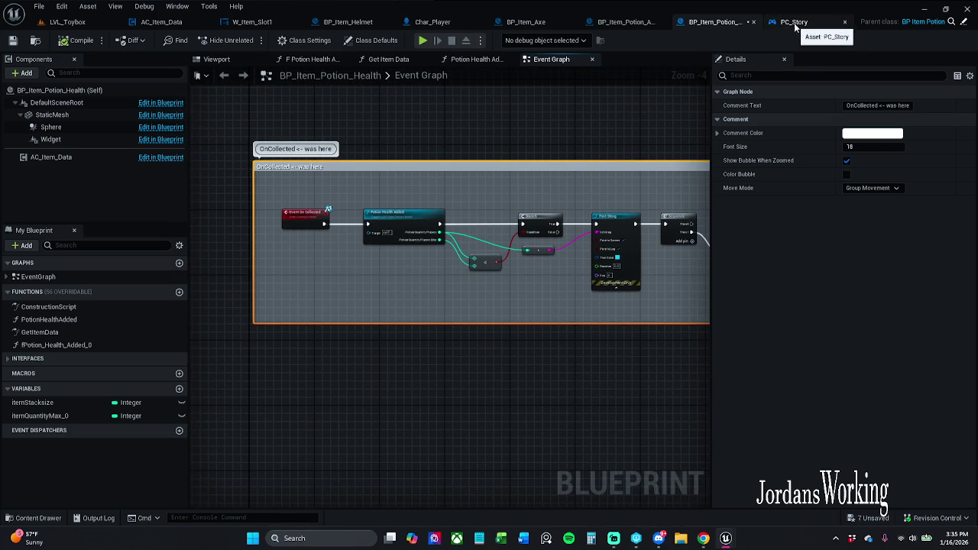
Step: Close the Char_Player and BP_Item_Axe blueprints, leaving the AOE potion blueprint open
click(622, 22)
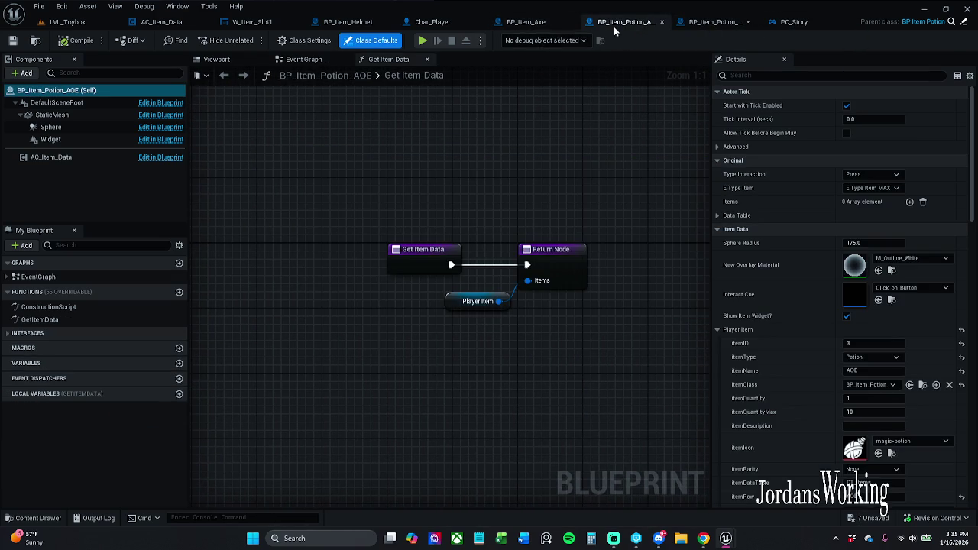
click(715, 23)
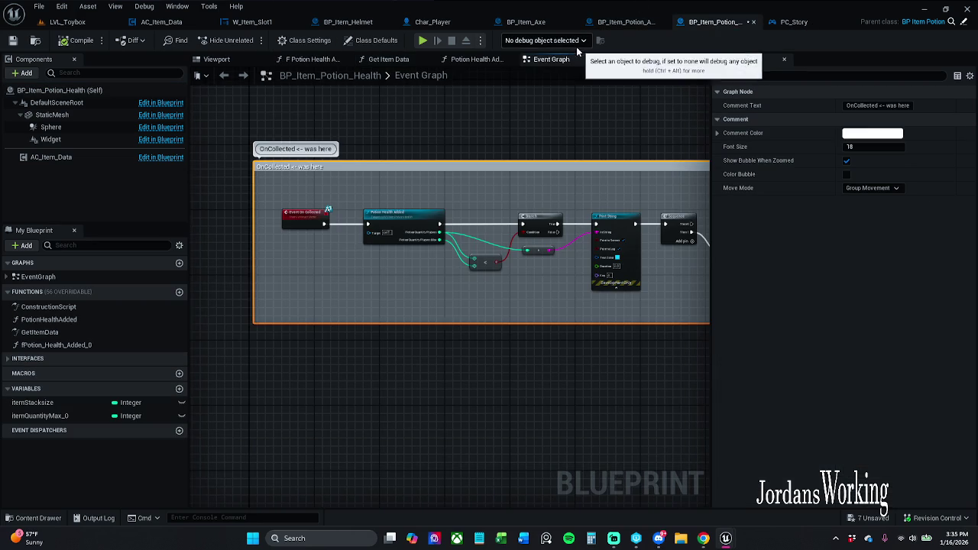
click(436, 22)
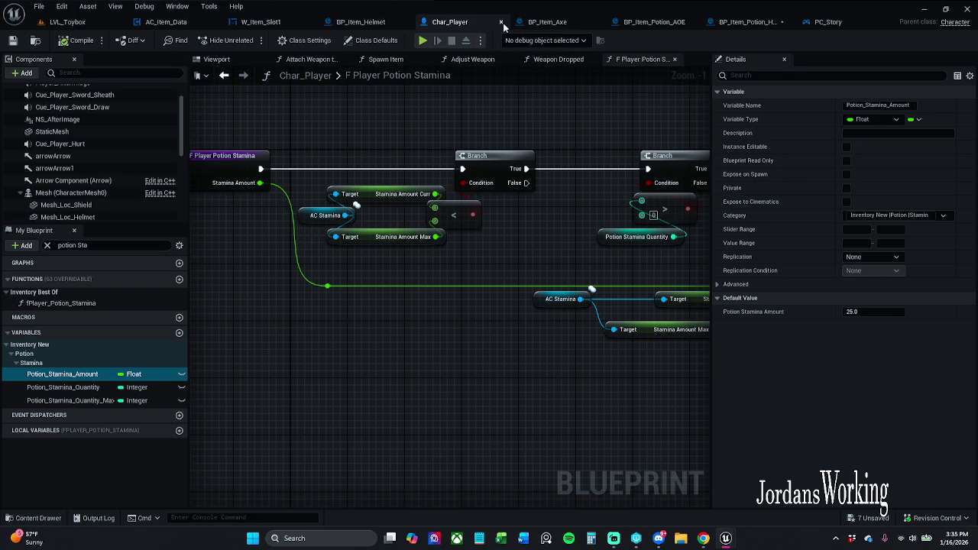
click(502, 23)
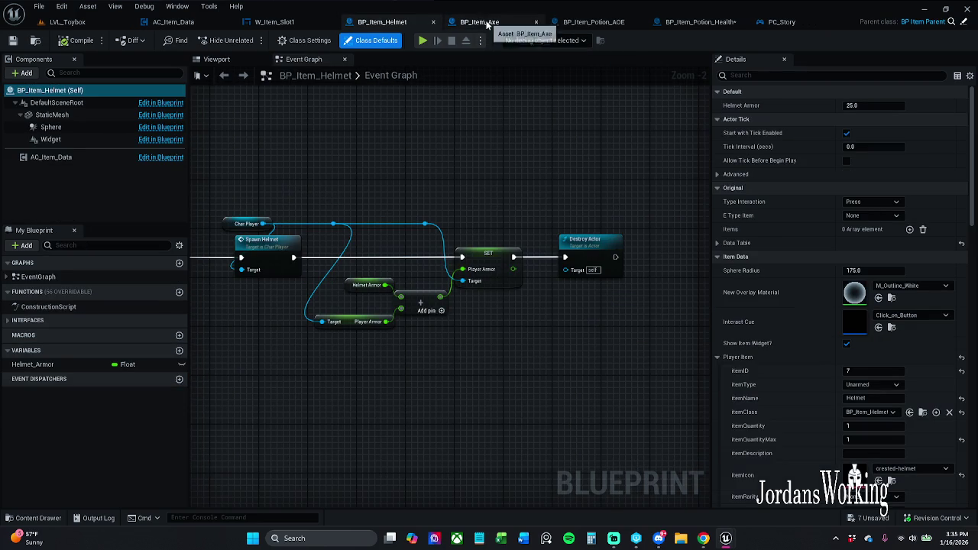
click(497, 23)
click(535, 25)
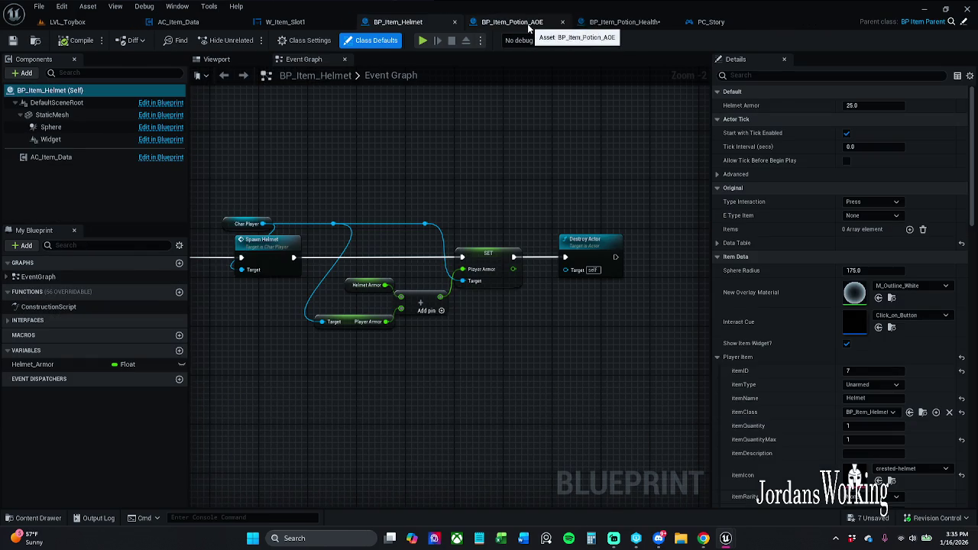
click(535, 23)
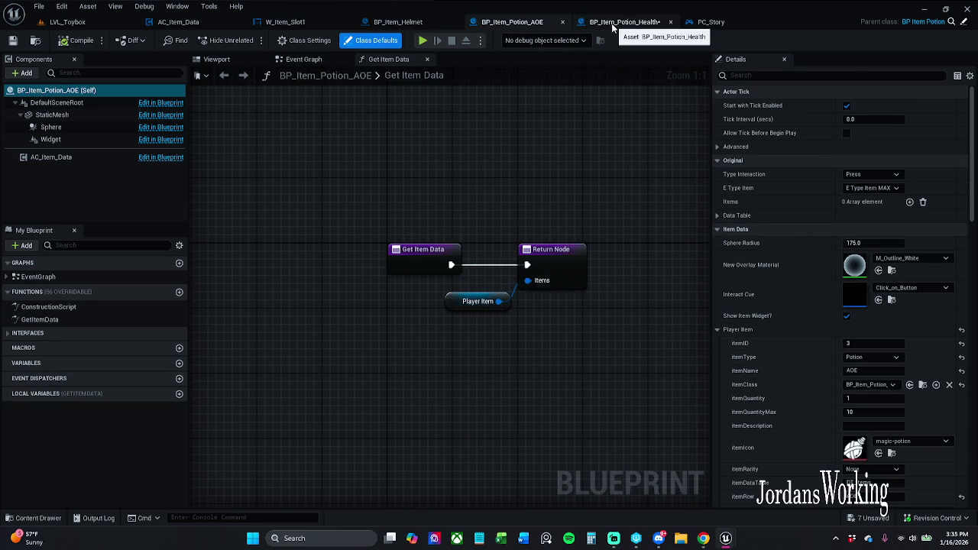
Step: Show the AOE potion's Event Graph and delete its Get Data Table Row lookup nodes
drag(469, 181, 437, 206)
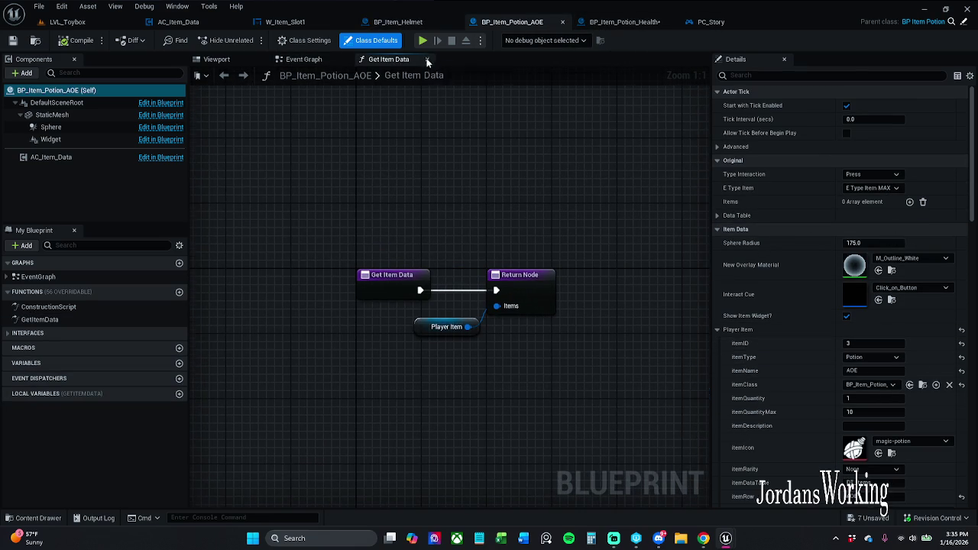
click(425, 59)
click(244, 59)
click(262, 60)
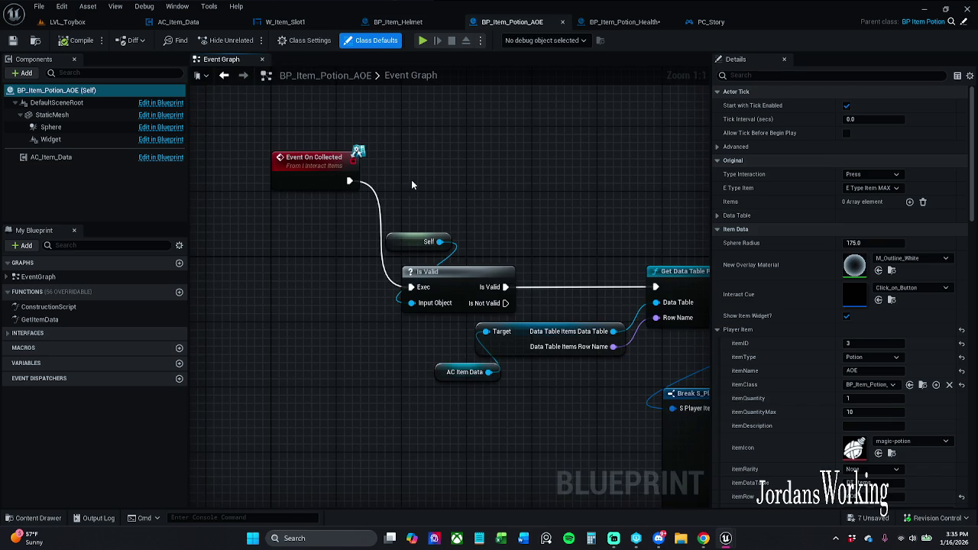
mouse_move(301, 181)
mouse_down()
mouse_move(291, 291)
mouse_move(238, 287)
mouse_move(327, 281)
mouse_move(304, 281)
mouse_up()
drag(477, 214, 295, 196)
scroll(304, 199, down, 2)
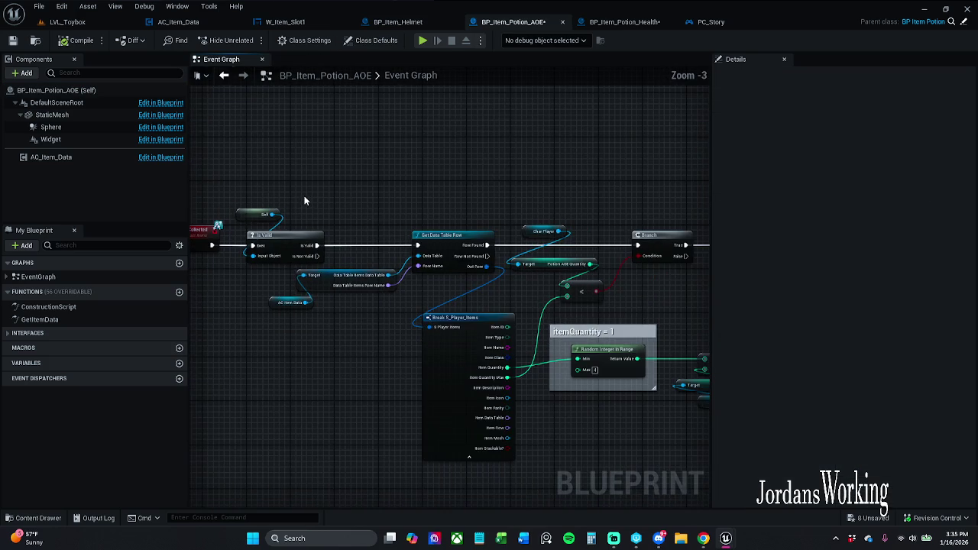
scroll(497, 223, down, 2)
scroll(496, 223, up, 1)
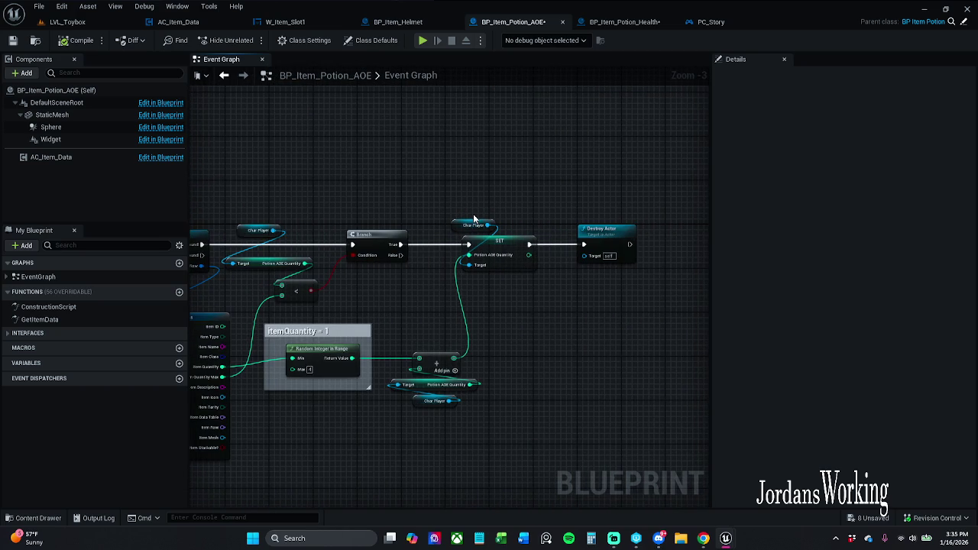
drag(449, 219, 680, 211)
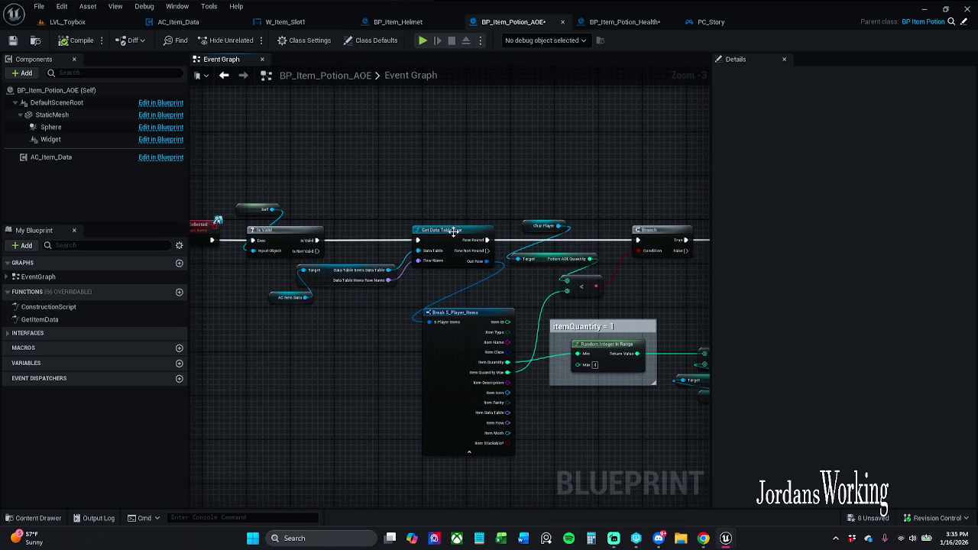
drag(453, 231, 500, 228)
mouse_move(351, 314)
mouse_down()
mouse_move(462, 264)
mouse_move(374, 275)
mouse_up()
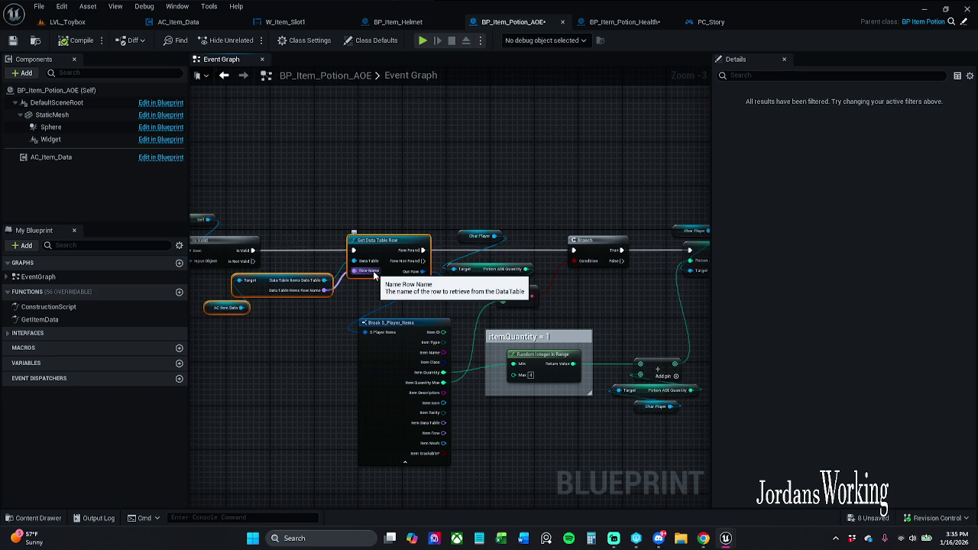
key(Delete)
Step: Wire Is Valid's output into the Branch and search 'get player' off Break S_Player_Items' struct pin
drag(463, 239, 420, 271)
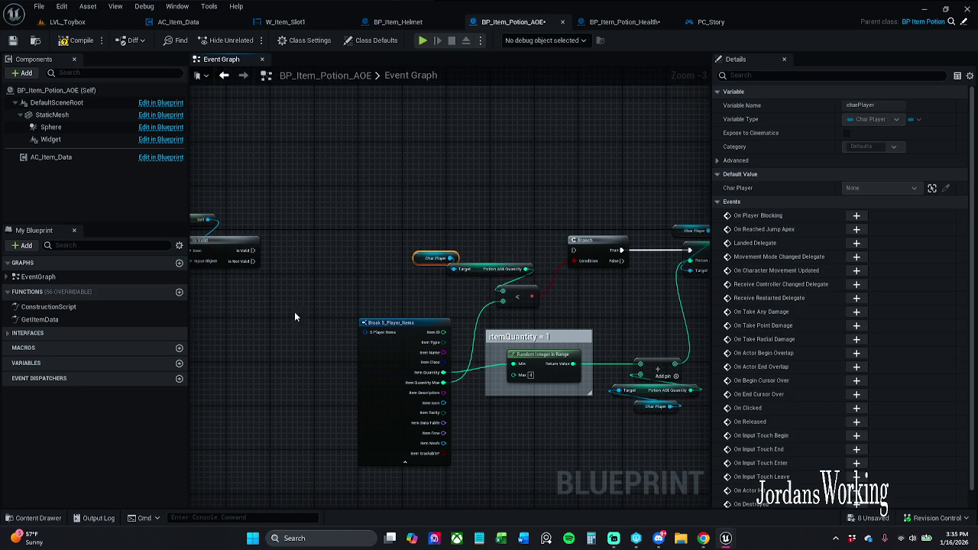
drag(294, 311, 383, 308)
click(464, 288)
mouse_move(341, 247)
mouse_down()
mouse_move(362, 258)
mouse_move(662, 246)
mouse_up()
mouse_move(454, 329)
mouse_down()
mouse_move(432, 329)
mouse_move(457, 307)
mouse_up()
text(get player)
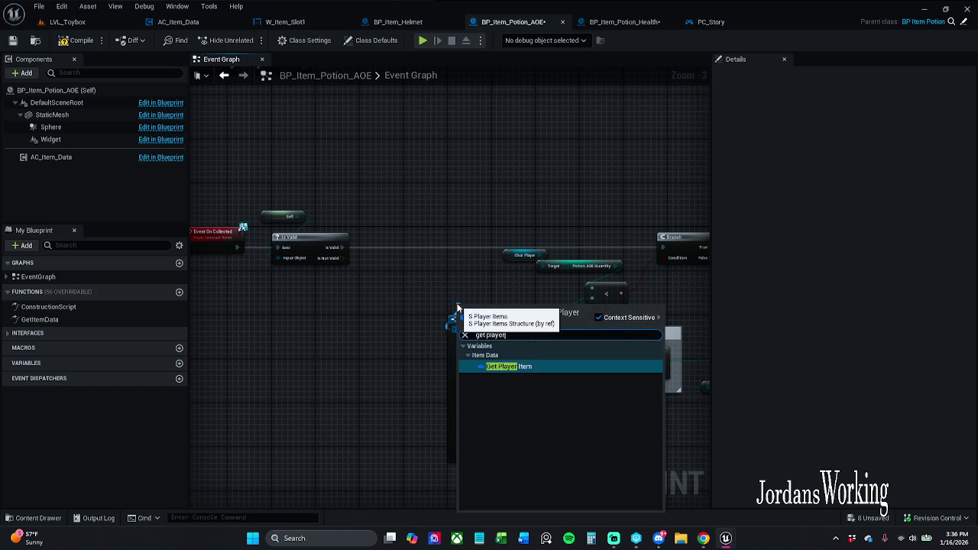
Step: Add a Get Player Item node feeding Break S_Player_Items and position both nodes
key(Return)
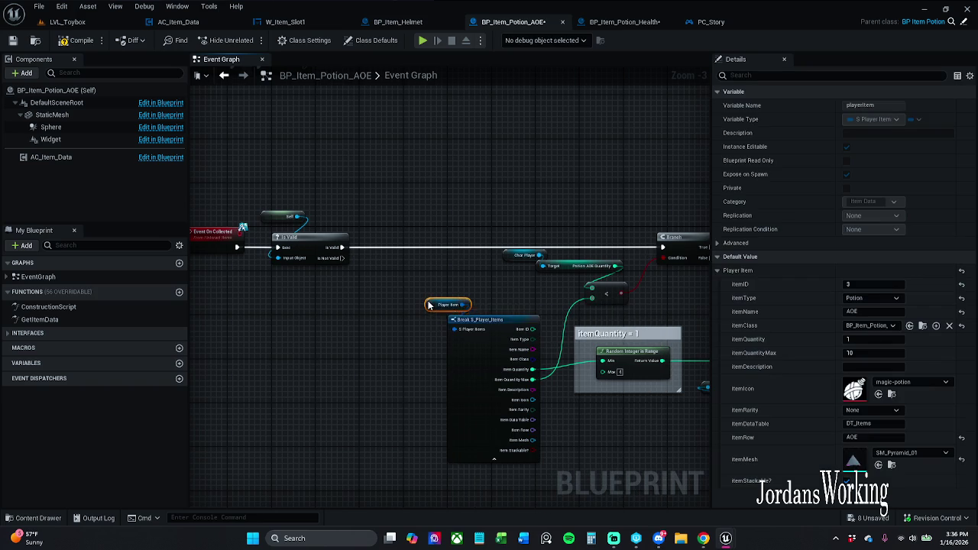
click(489, 278)
drag(562, 349, 466, 303)
drag(349, 251, 386, 273)
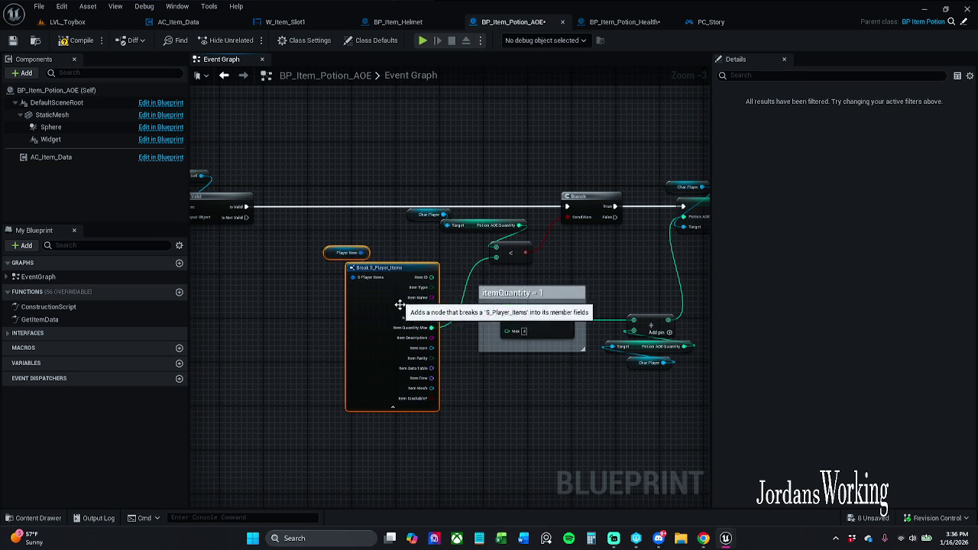
click(398, 306)
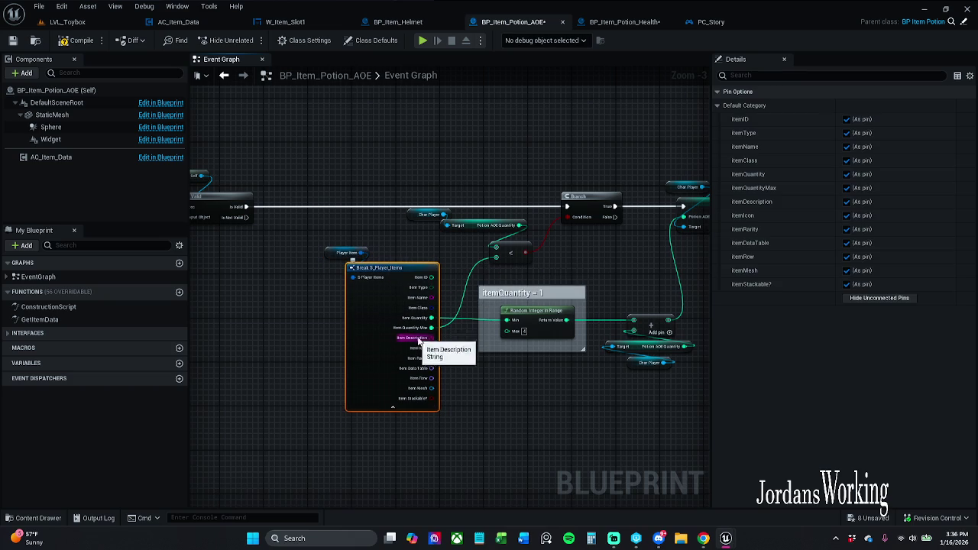
click(556, 363)
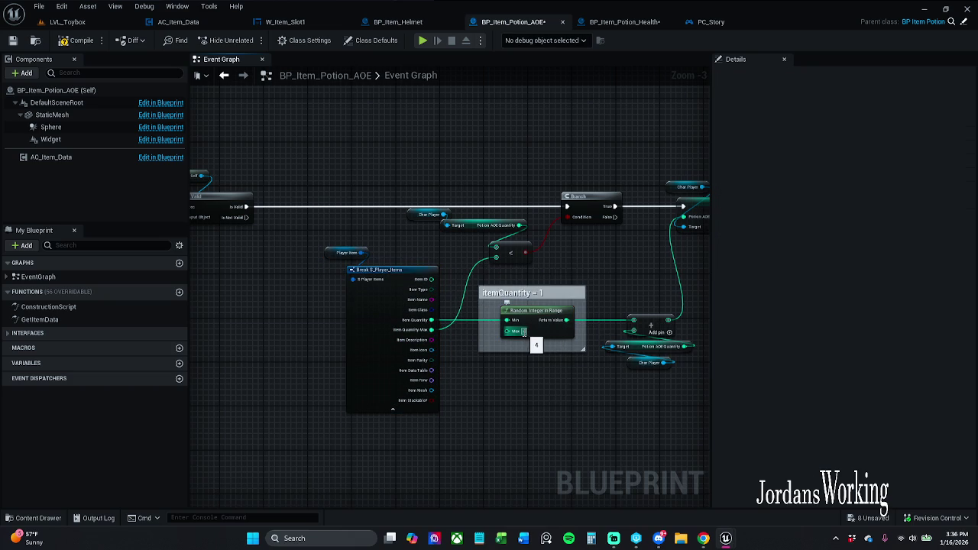
scroll(526, 333, up, 3)
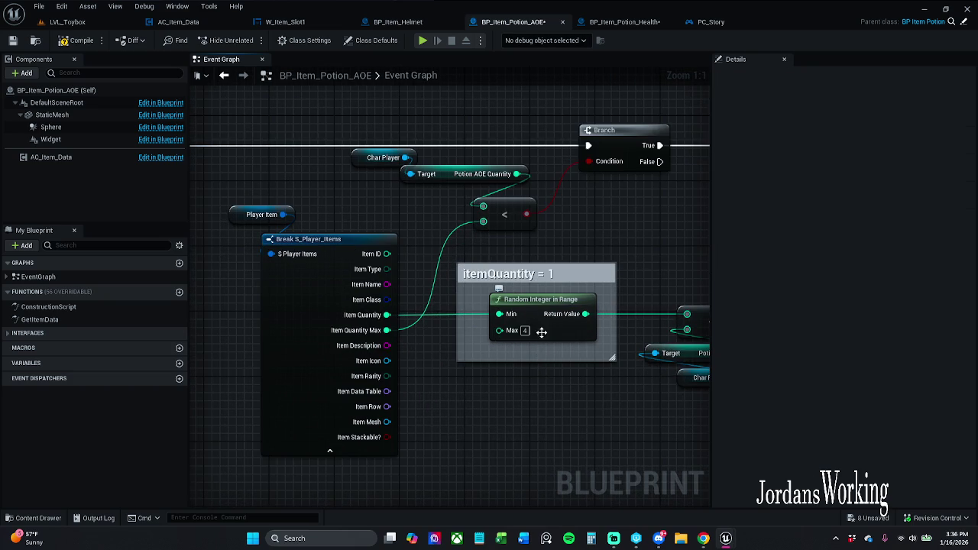
scroll(492, 348, down, 2)
Step: Tidy the Char Player and comparison nodes near Event On Collected and save the blueprint
mouse_move(377, 241)
mouse_down()
mouse_move(423, 207)
mouse_move(418, 227)
mouse_up()
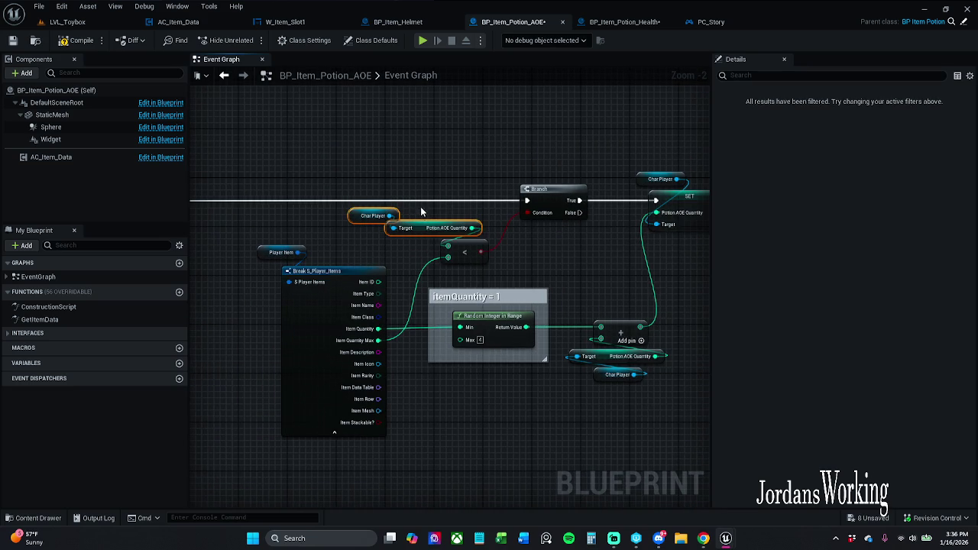
mouse_move(331, 165)
mouse_down()
mouse_move(460, 260)
mouse_move(576, 309)
mouse_move(775, 425)
mouse_up()
mouse_move(616, 349)
mouse_down()
mouse_move(501, 324)
mouse_move(355, 314)
mouse_up()
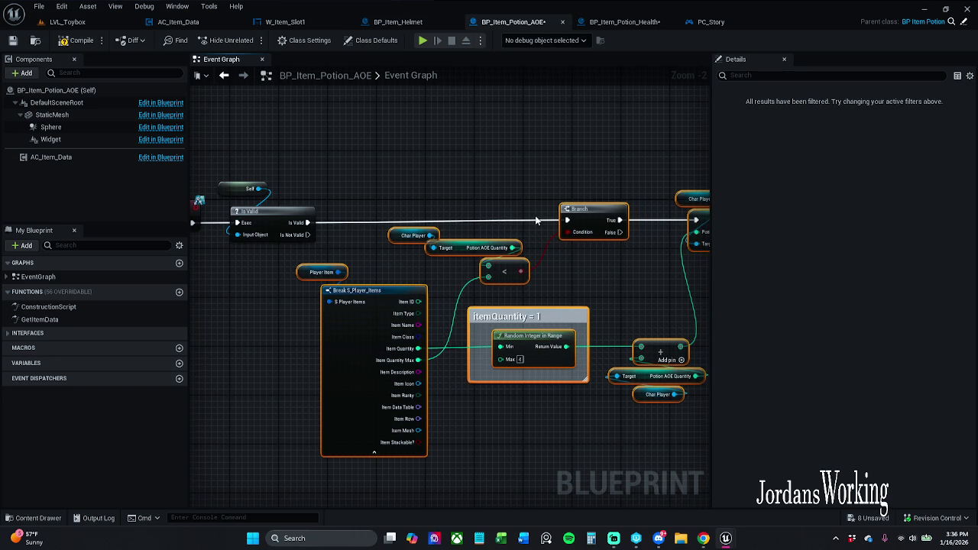
drag(293, 216, 382, 219)
click(381, 218)
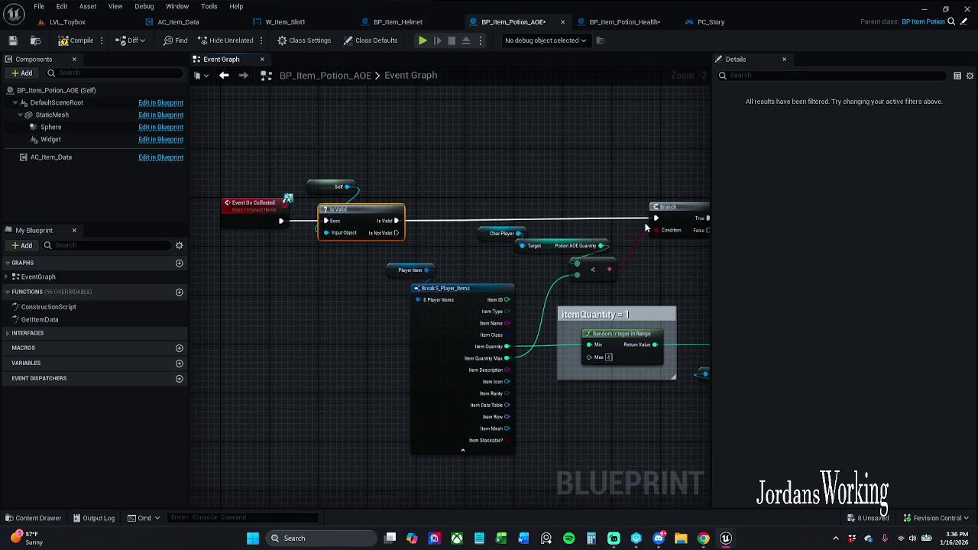
click(256, 214)
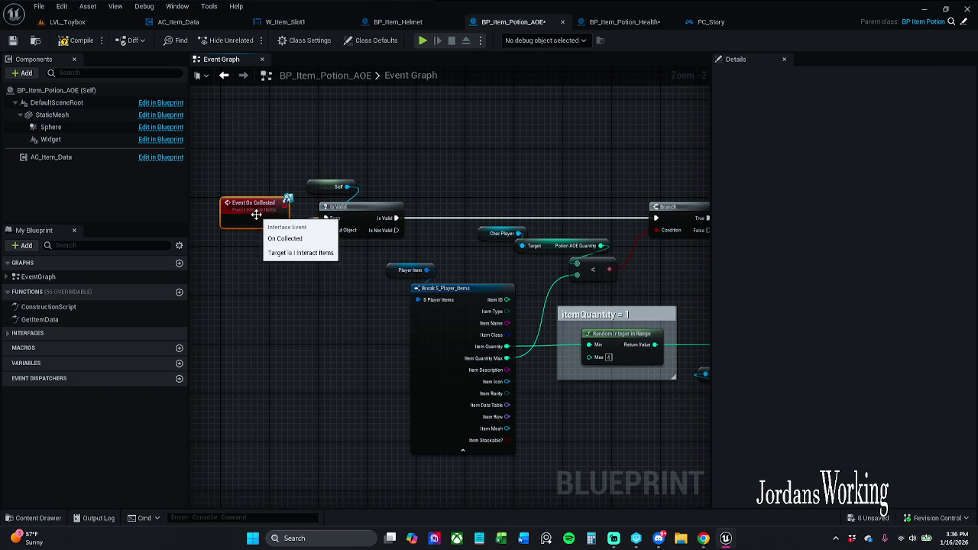
click(324, 264)
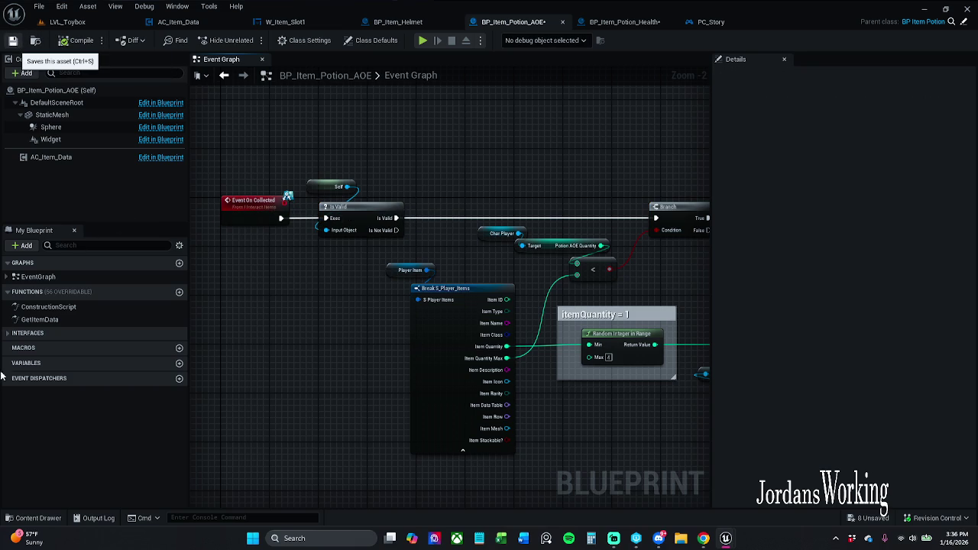
click(13, 40)
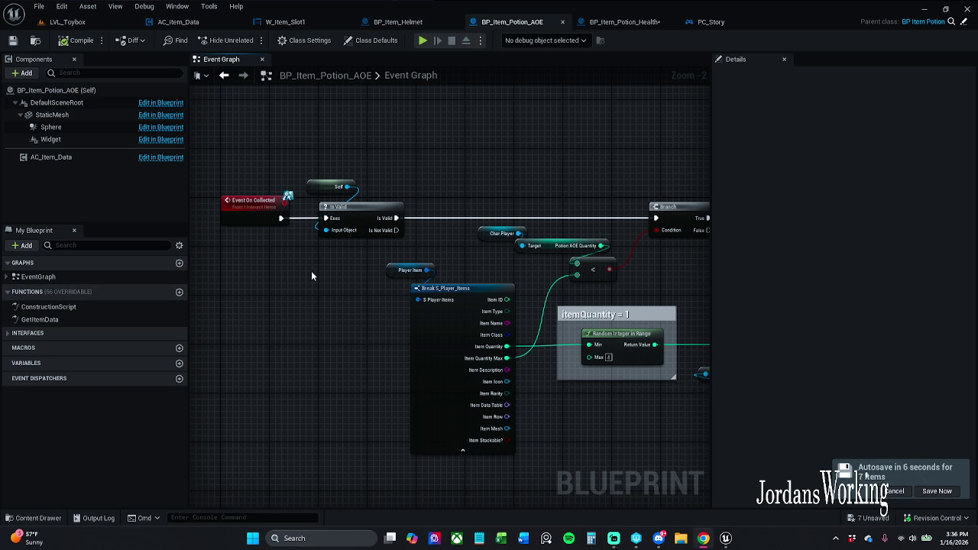
Step: Show all pins of the Break S_Player_Items node and bring up the graph action menu
scroll(386, 271, down, 3)
scroll(388, 281, up, 1)
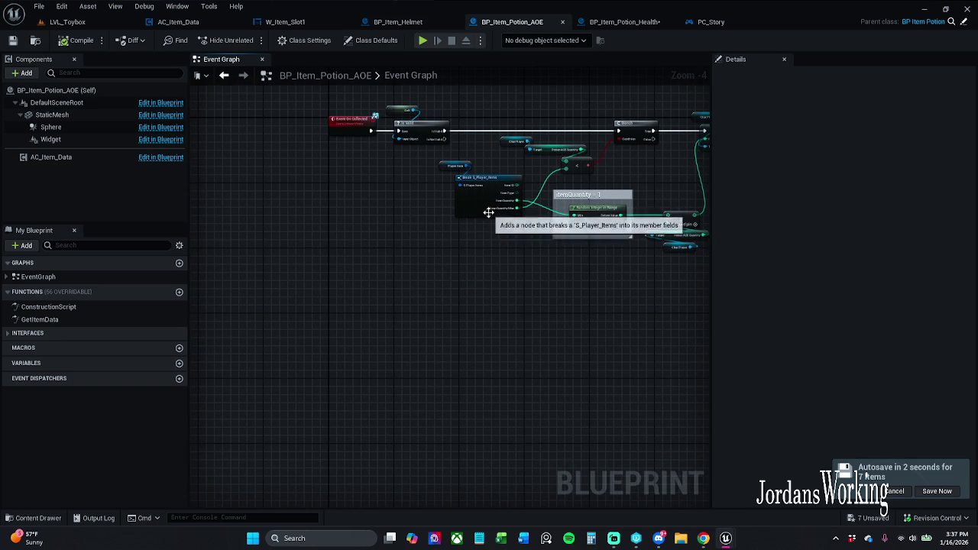
click(486, 214)
click(490, 216)
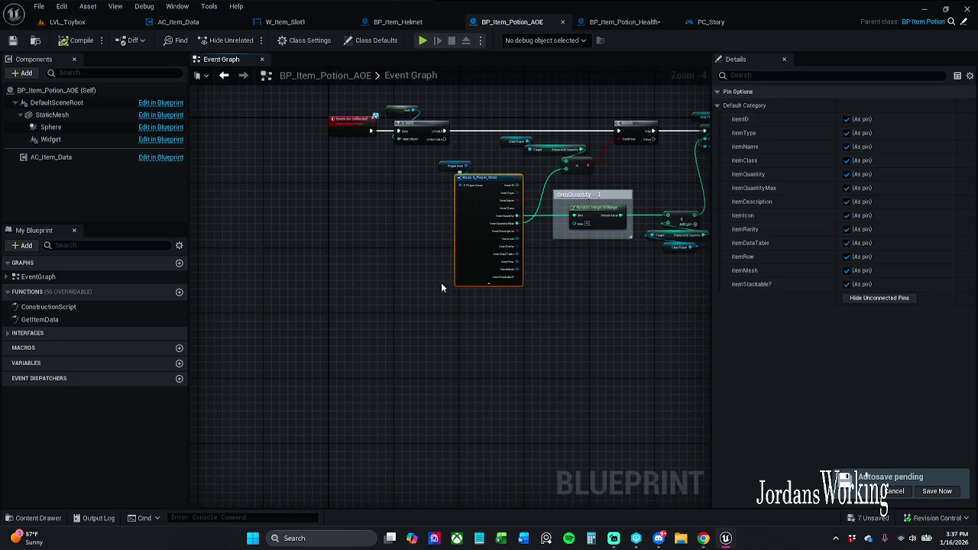
right_click(363, 299)
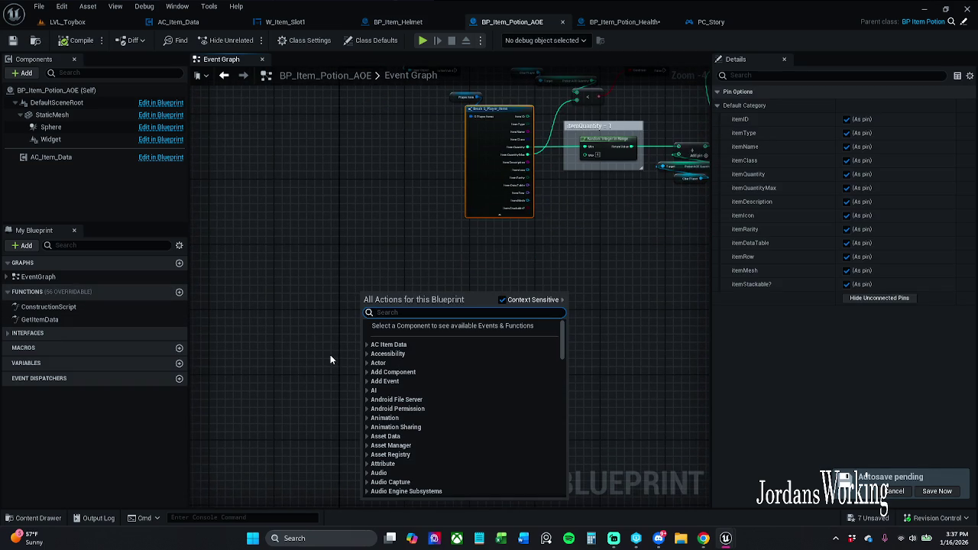
Step: Add an Event Interact node below the pickup logic, removing a mistaken I Story Interact node, and save
text(Int)
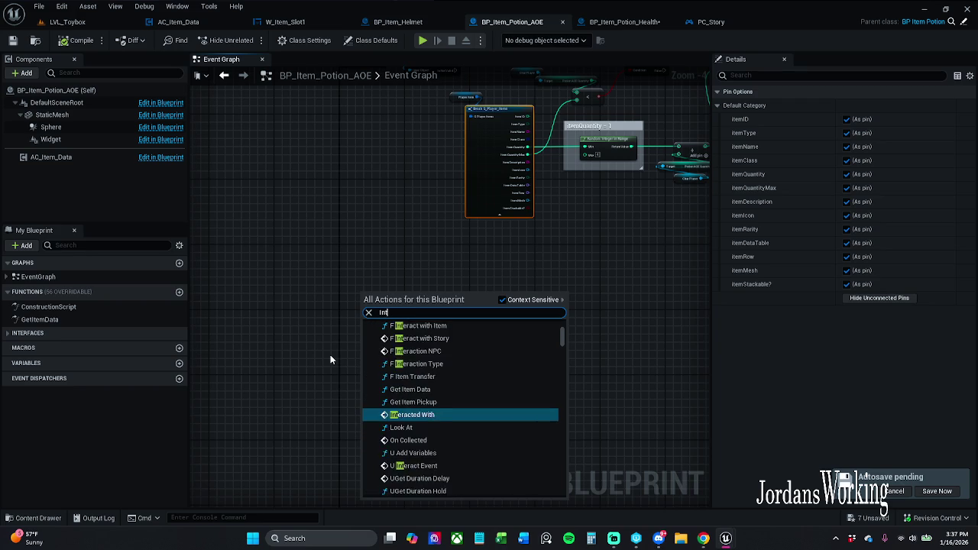
text(eract)
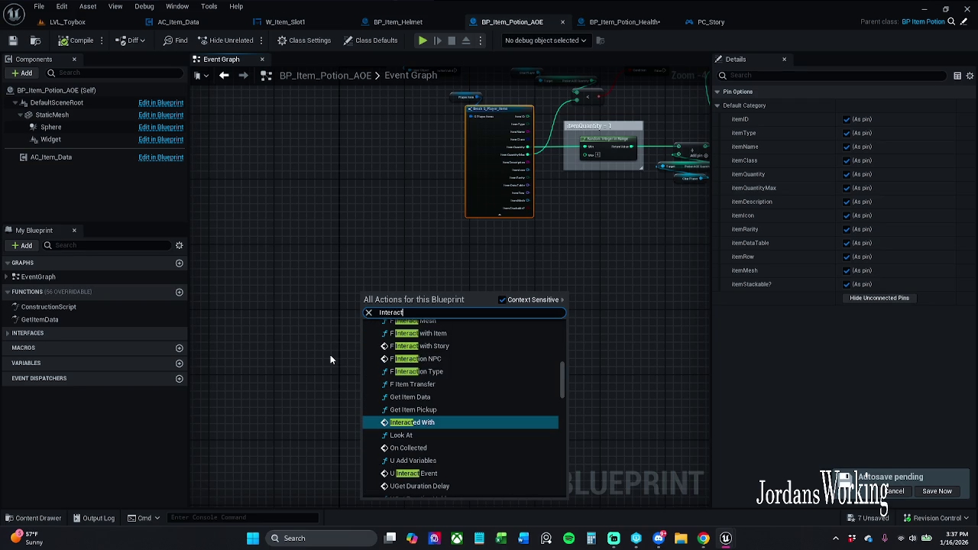
drag(561, 378, 561, 397)
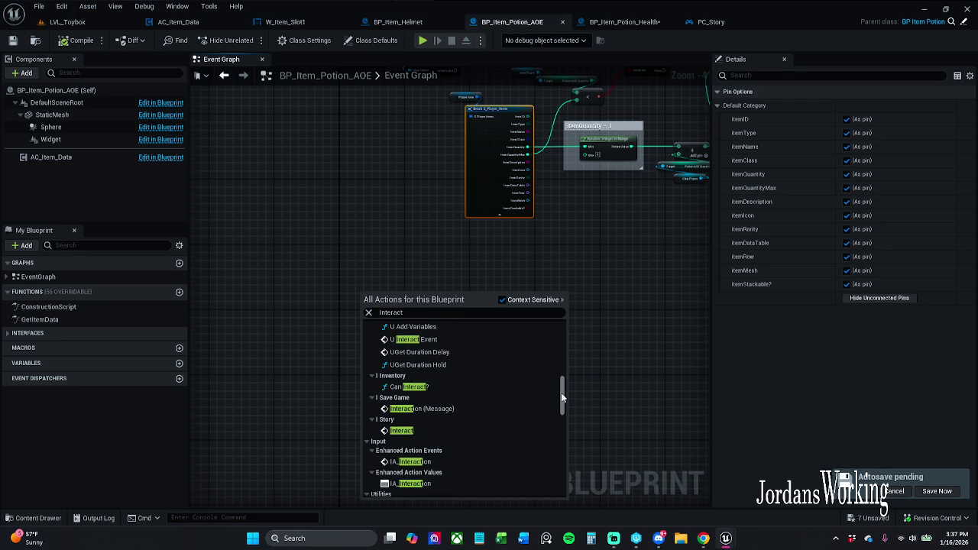
click(433, 432)
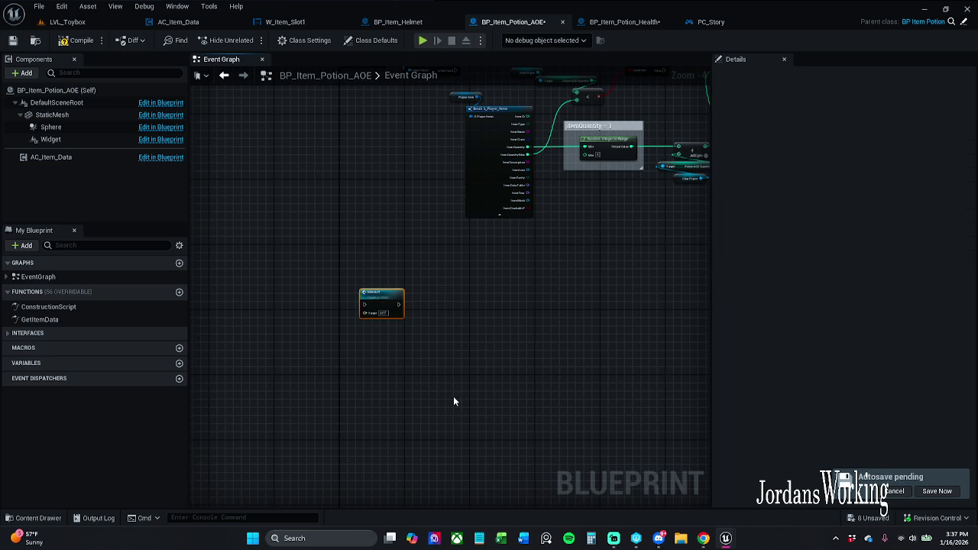
key(Delete)
right_click(364, 279)
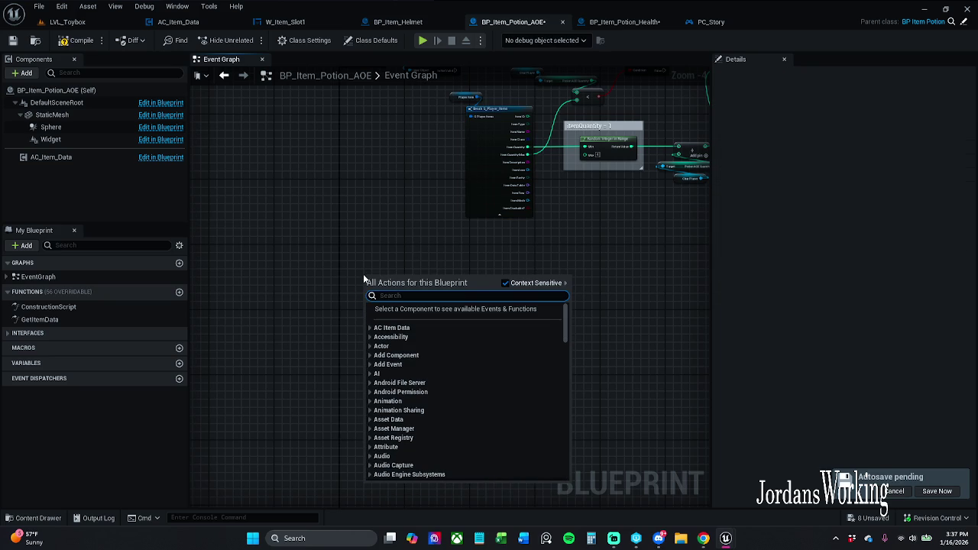
text(Inter)
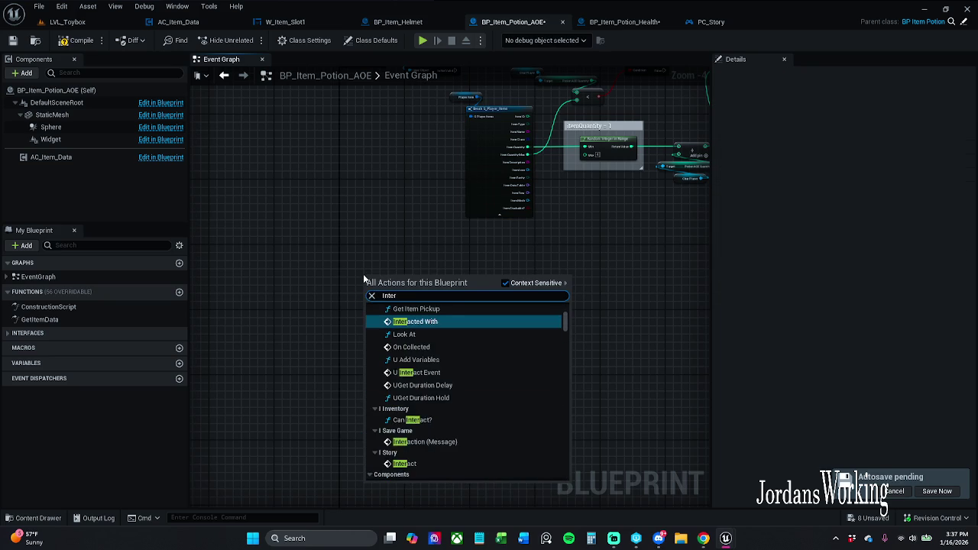
text(act event)
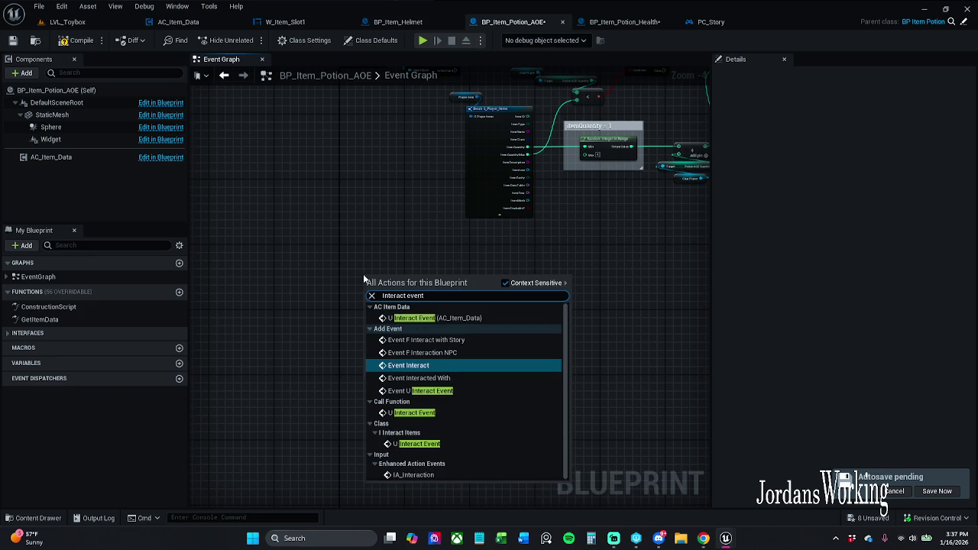
key(Return)
scroll(362, 275, up, 2)
mouse_move(373, 290)
mouse_down()
mouse_move(452, 316)
mouse_move(451, 397)
mouse_move(425, 435)
mouse_move(496, 382)
mouse_move(436, 404)
mouse_move(358, 408)
mouse_move(376, 410)
mouse_move(360, 356)
mouse_up()
scroll(425, 435, down, 2)
drag(349, 436, 393, 436)
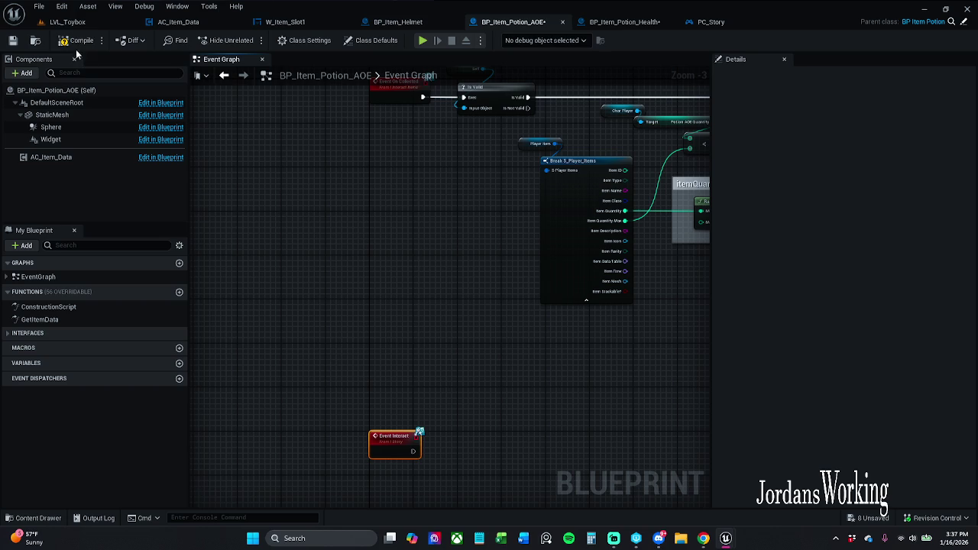
click(12, 39)
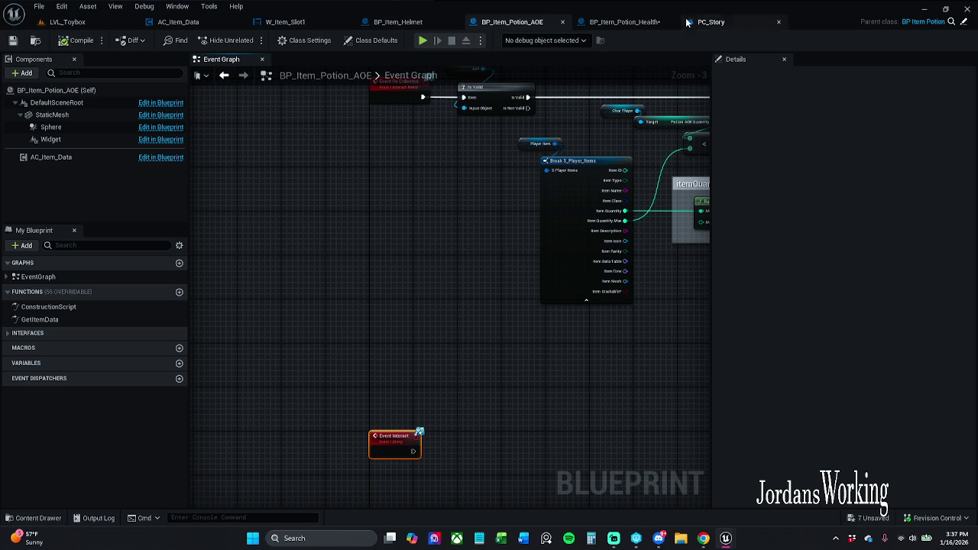
Step: Browse the Content Drawer to Characters > Player and open the Char_Player blueprint
mouse_move(394, 90)
mouse_down()
mouse_move(476, 267)
mouse_move(299, 264)
mouse_move(416, 191)
mouse_move(653, 190)
mouse_up()
mouse_move(578, 201)
mouse_down()
mouse_move(631, 87)
mouse_move(637, 30)
mouse_move(554, 286)
mouse_up()
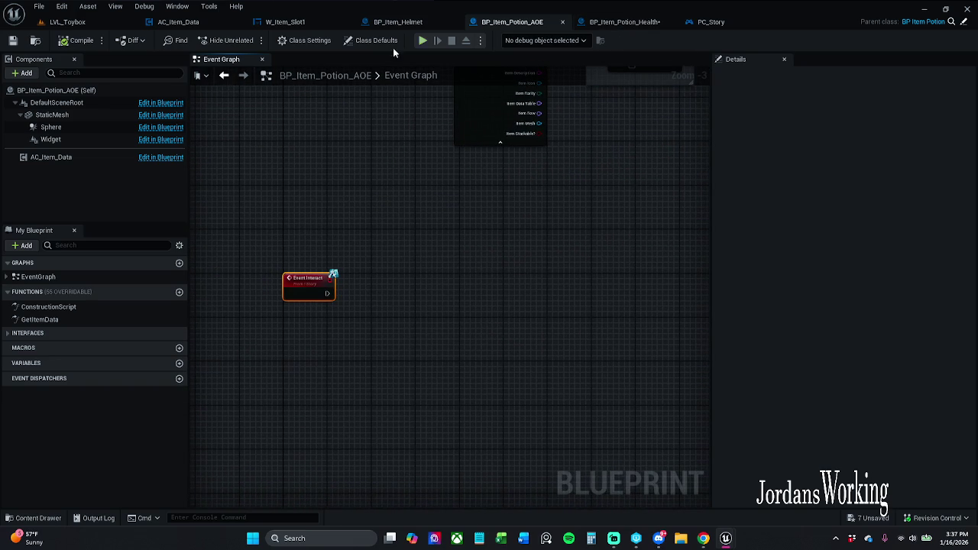
click(52, 518)
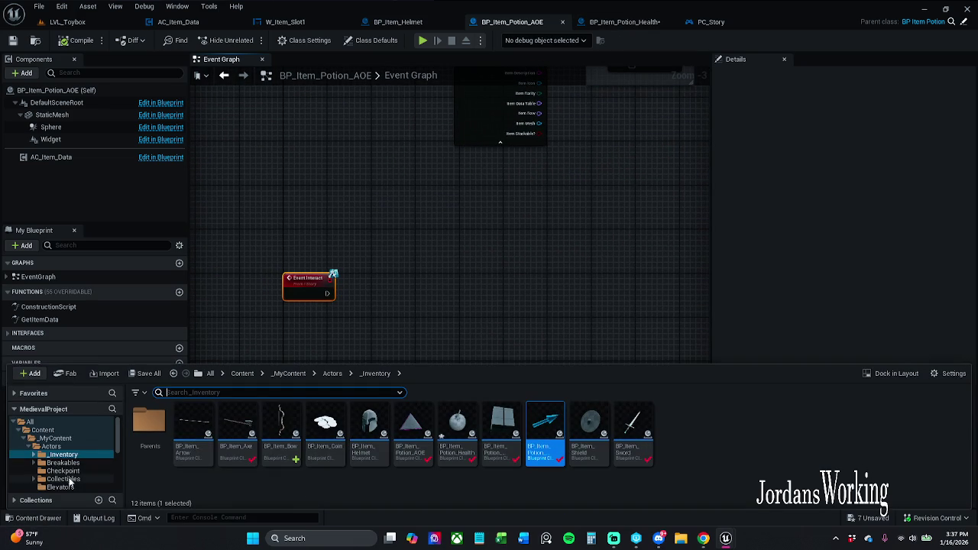
scroll(68, 462, down, 5)
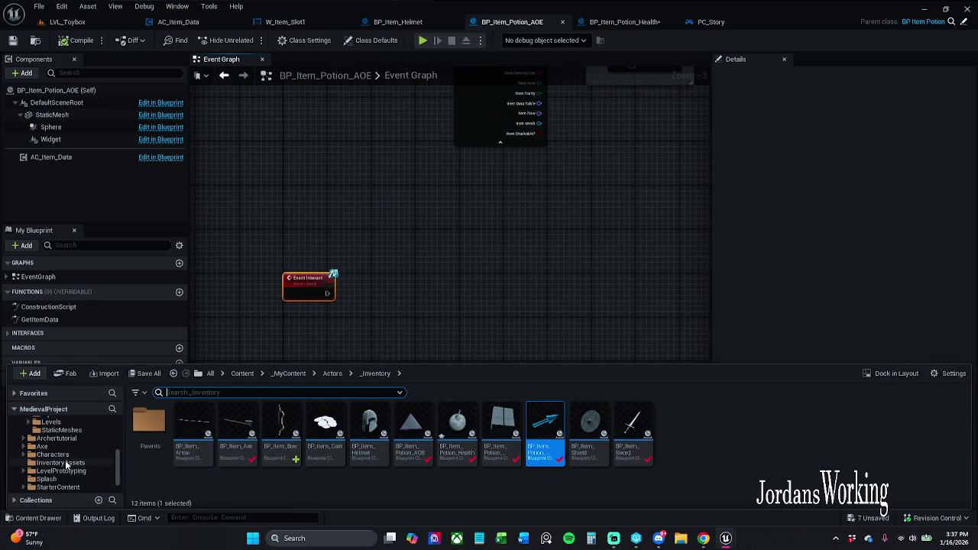
scroll(65, 457, up, 4)
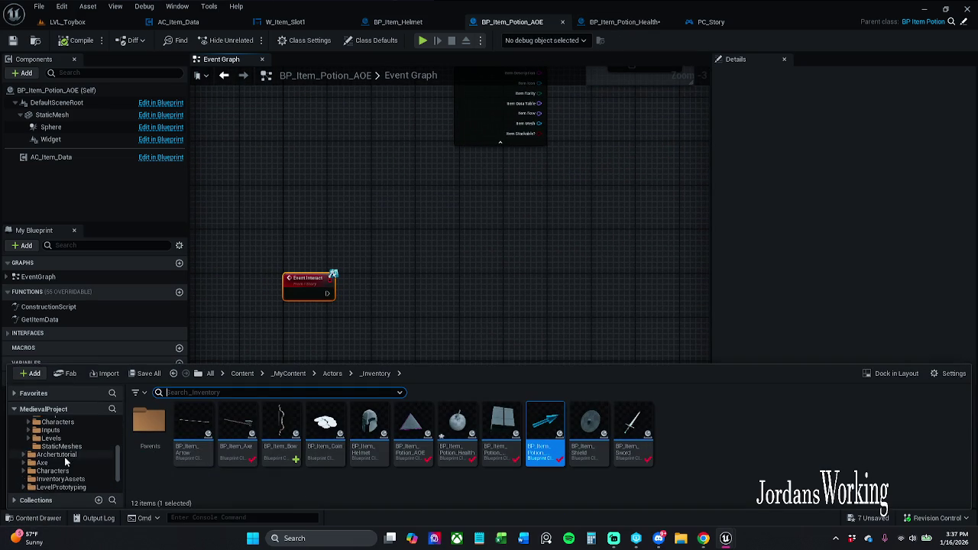
scroll(65, 462, down, 1)
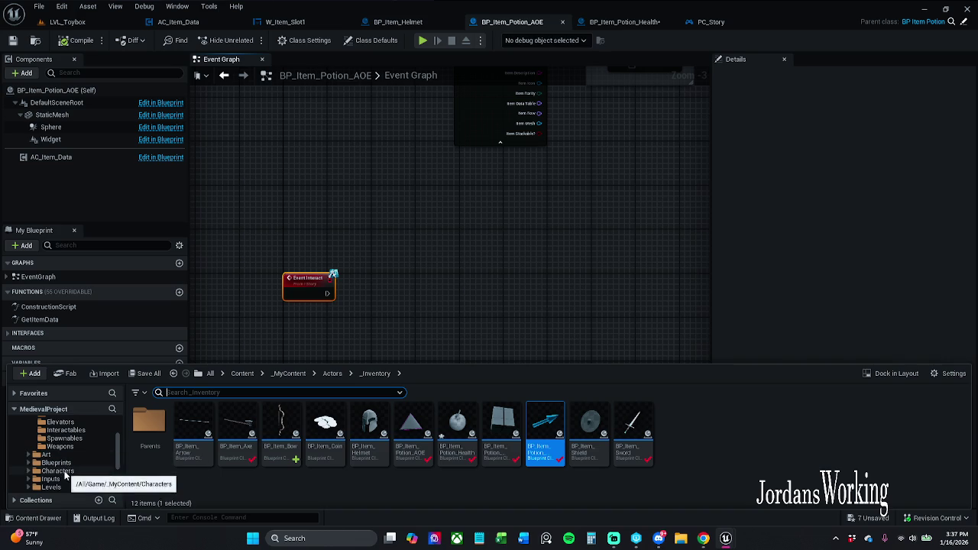
click(58, 470)
double_click(237, 420)
click(194, 424)
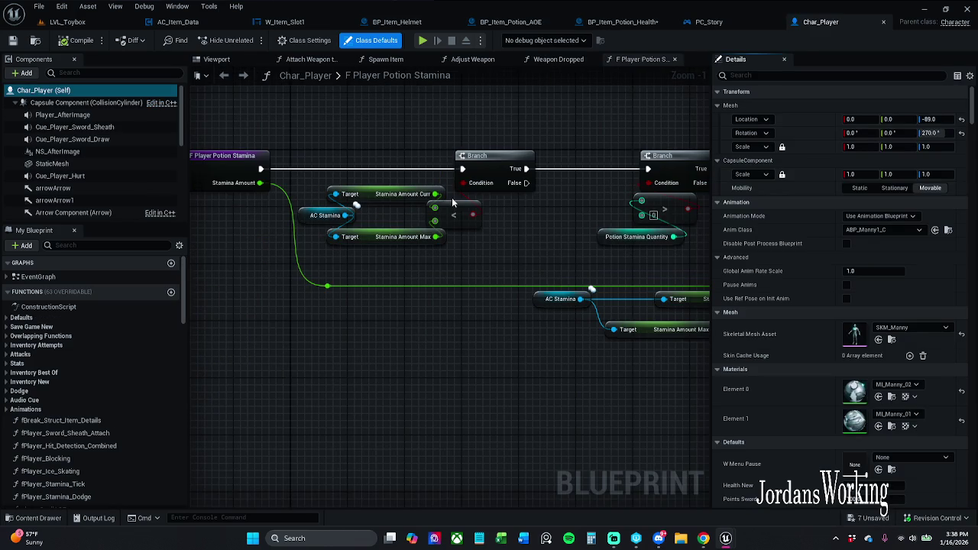
Step: Switch through the open blueprint tabs to Char_Player and briefly filter its details panel
click(709, 21)
click(609, 22)
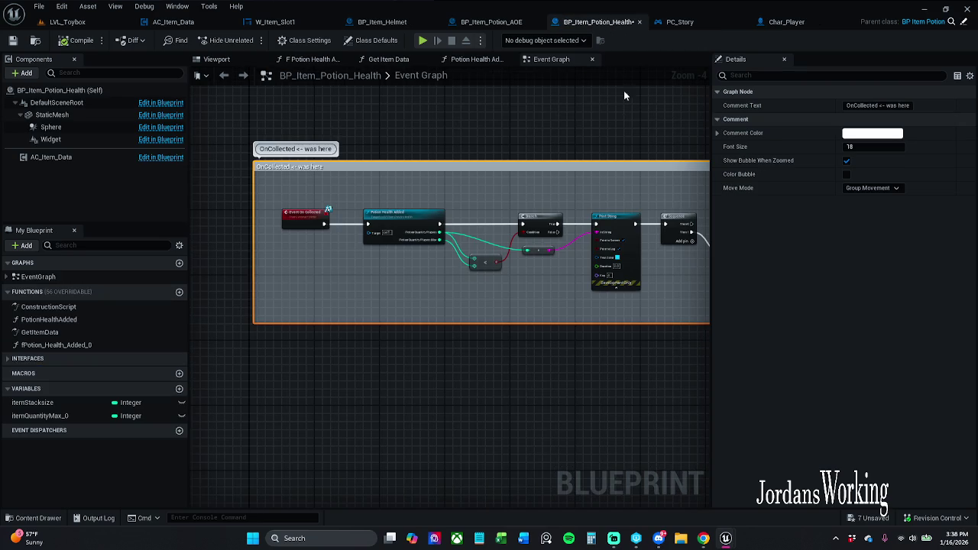
click(501, 23)
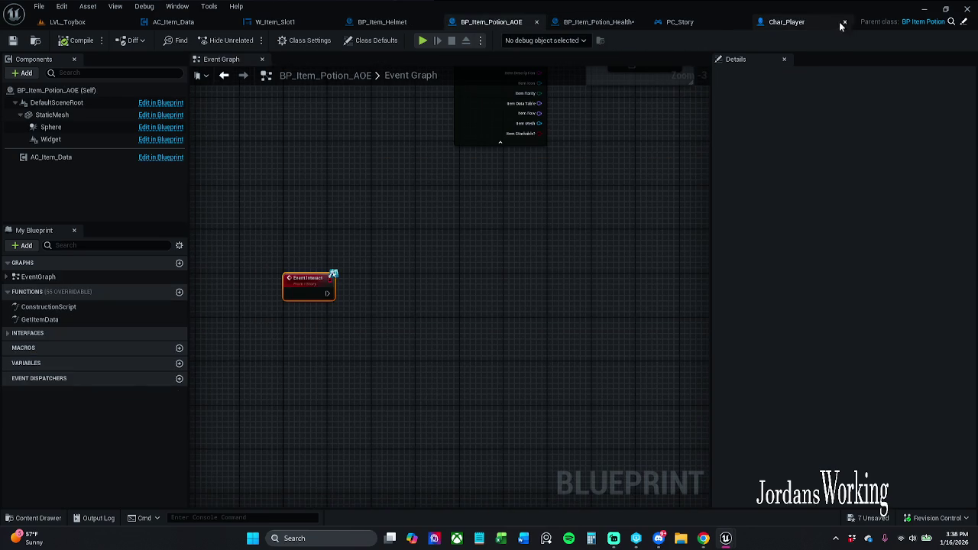
click(838, 21)
click(787, 75)
text(ope)
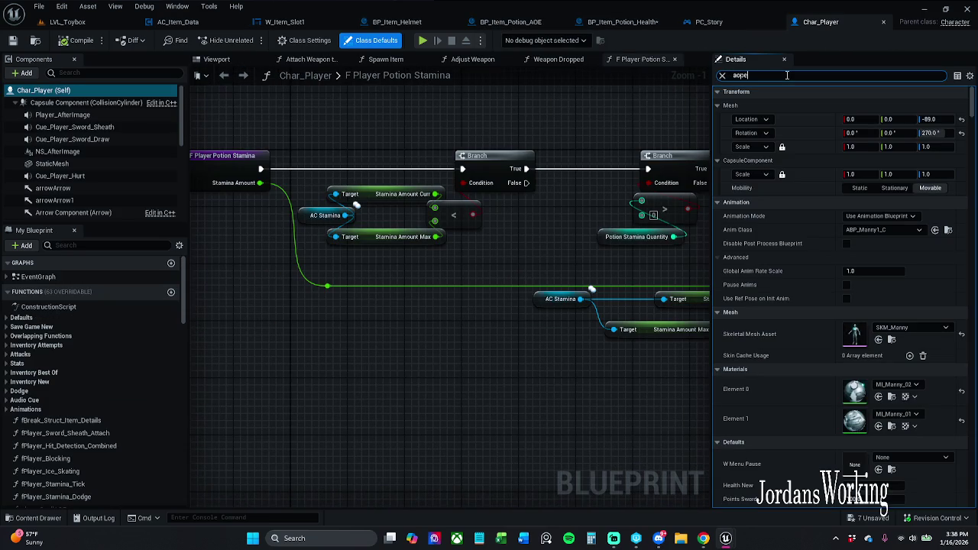
key(BackSpace)
key(BackSpace)
text(e)
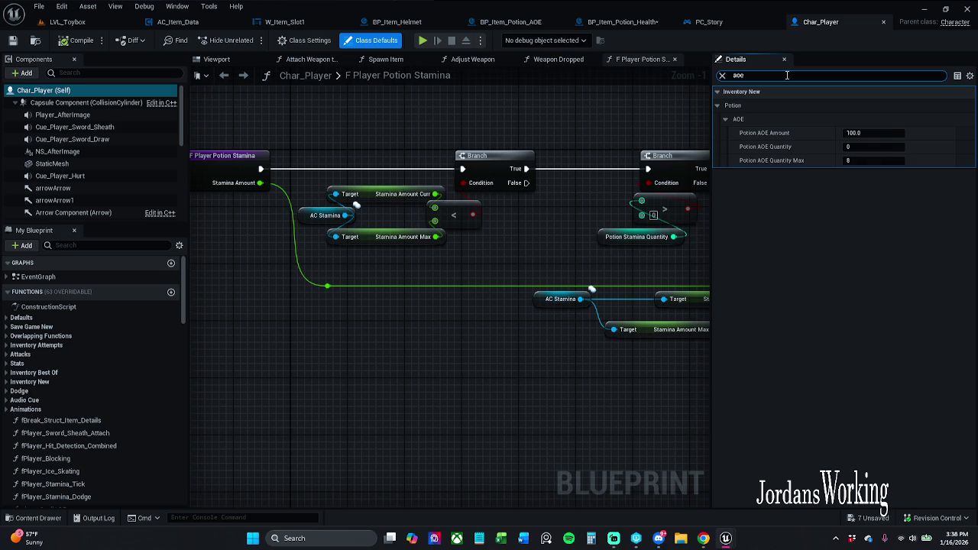
key(BackSpace)
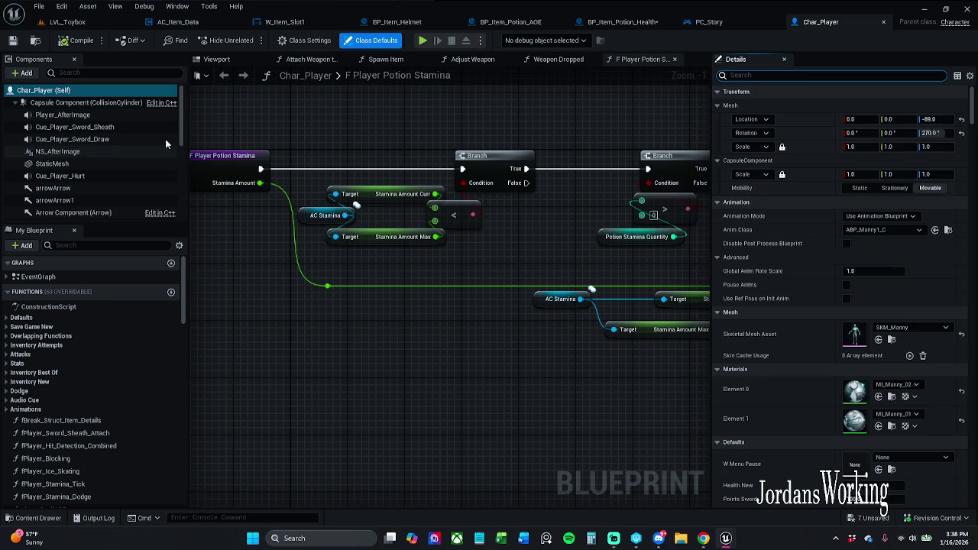
Step: Find references to playerSpellAOE and jump to its call in PC_Story's Combat Functionality graph
click(106, 245)
text(aoe)
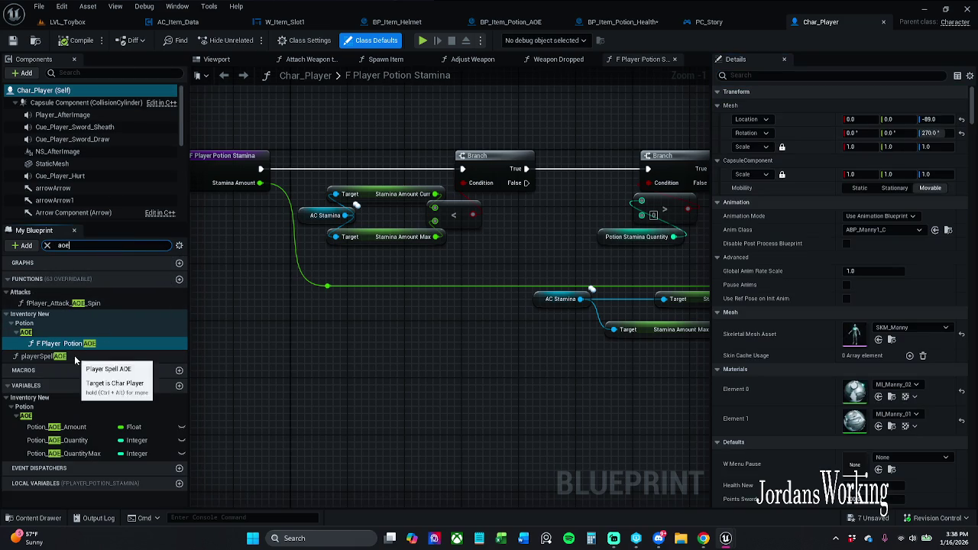
right_click(104, 347)
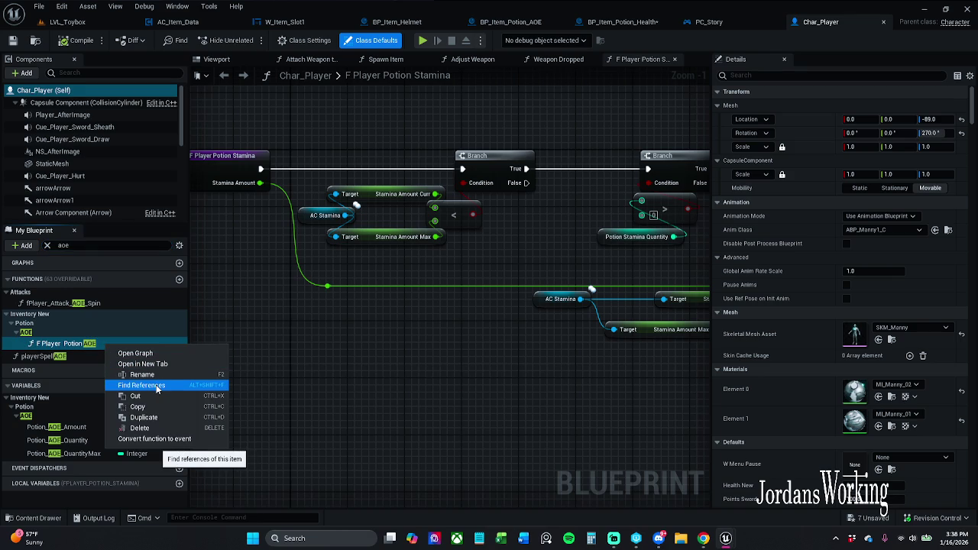
click(77, 356)
click(77, 356)
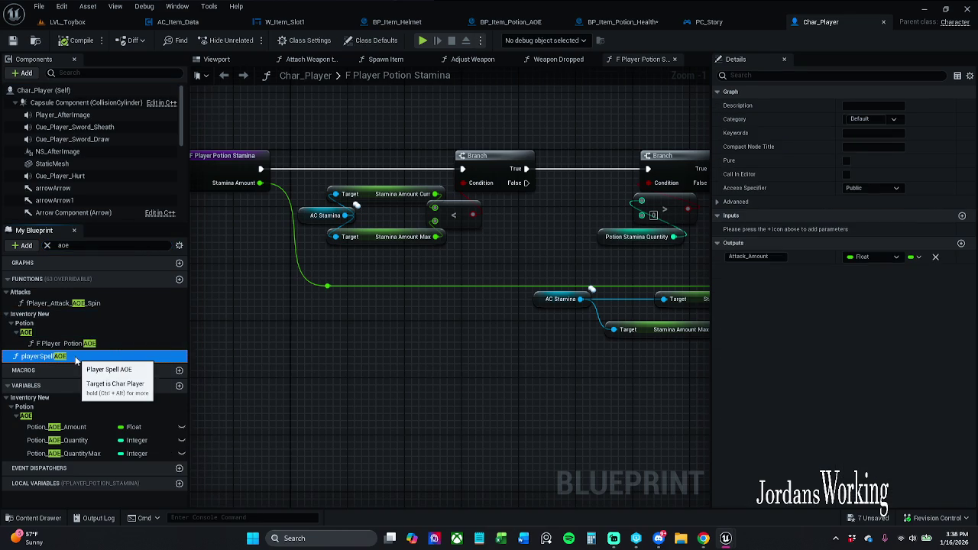
double_click(76, 357)
right_click(76, 357)
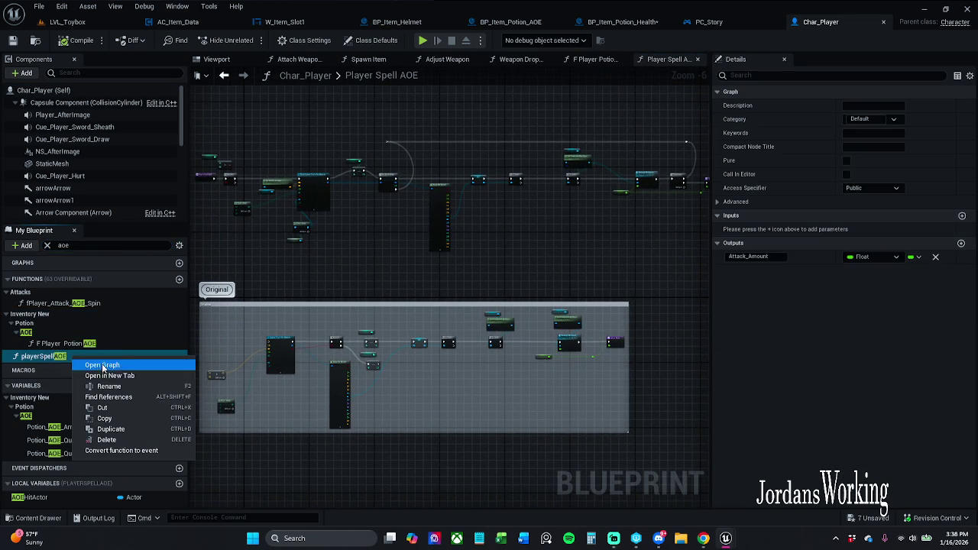
click(296, 287)
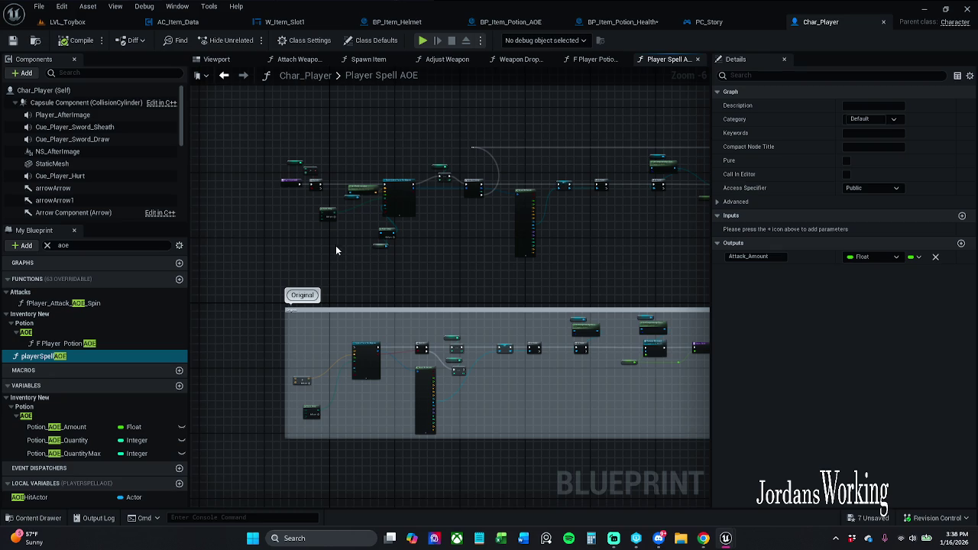
right_click(71, 357)
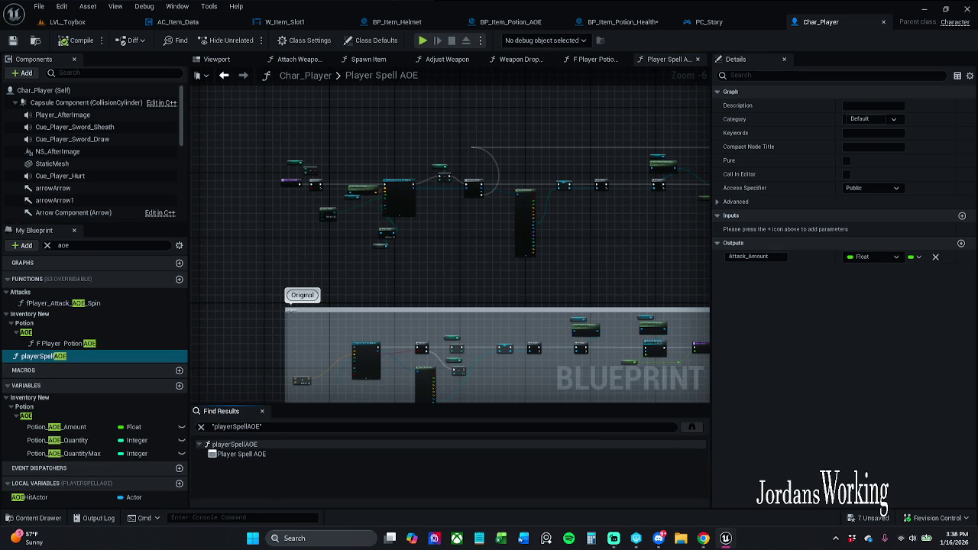
double_click(241, 454)
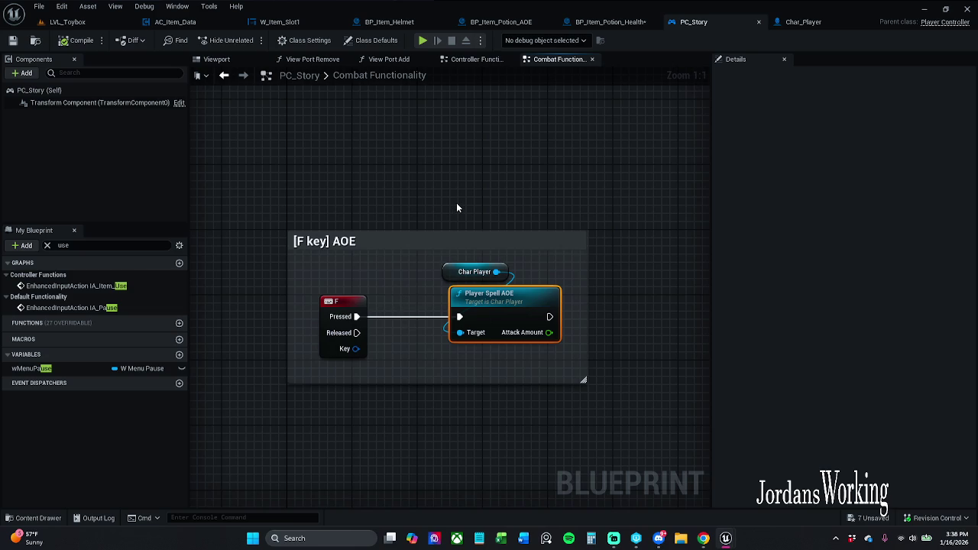
Step: Cut the Char Player and Player Spell AOE nodes out of PC_Story's F key graph
scroll(460, 192, down, 1)
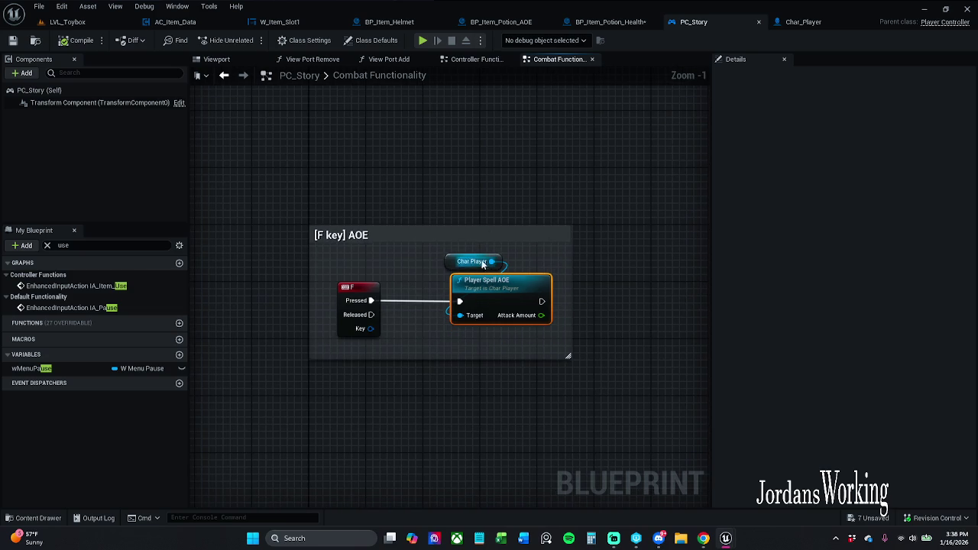
click(397, 278)
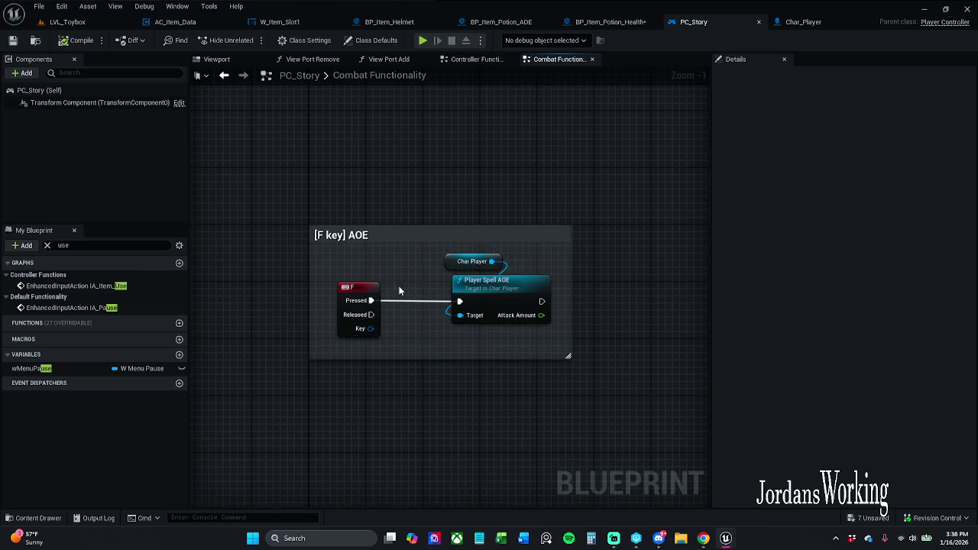
click(345, 323)
drag(507, 181, 492, 327)
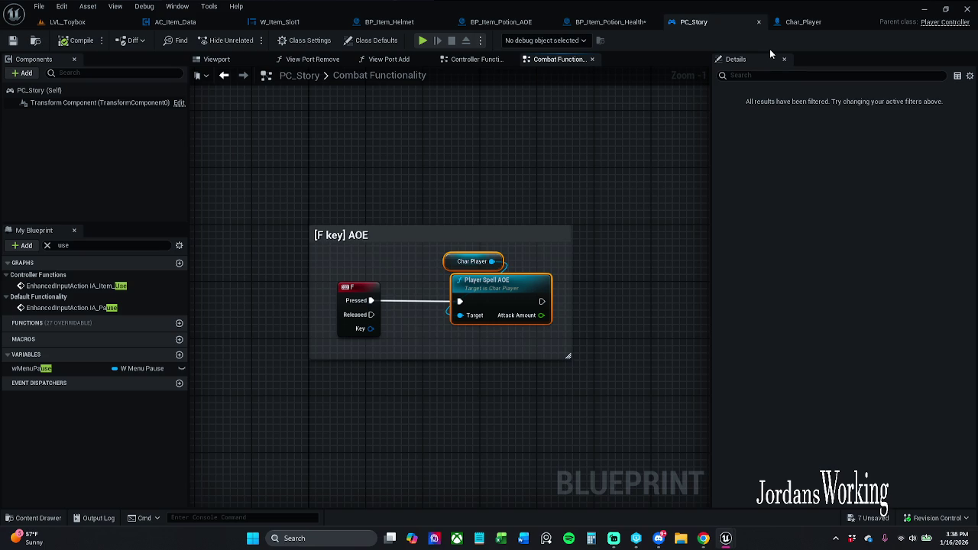
key(Delete)
drag(583, 219, 608, 222)
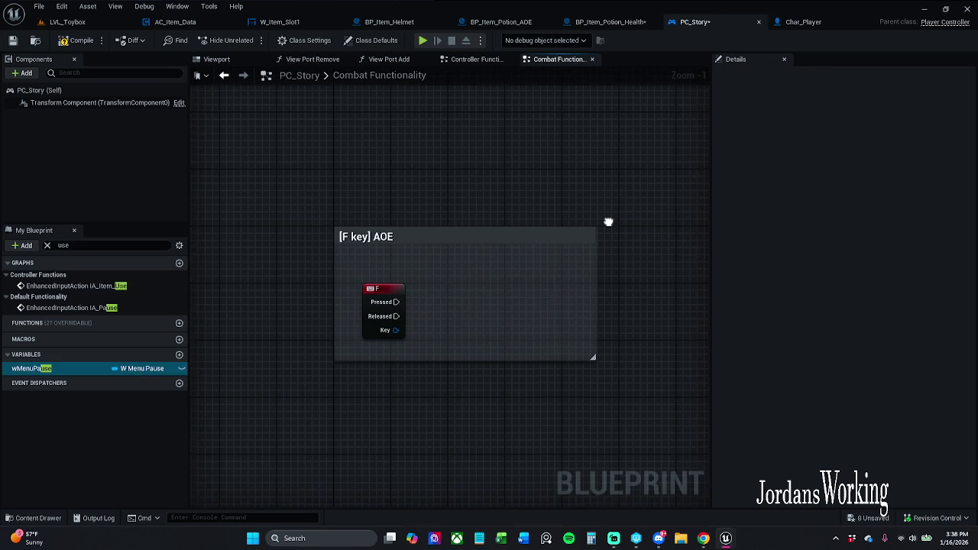
Step: Paste them into BP_Item_Potion_AOE, wire Event Interact to Player Spell AOE, and compile
click(498, 22)
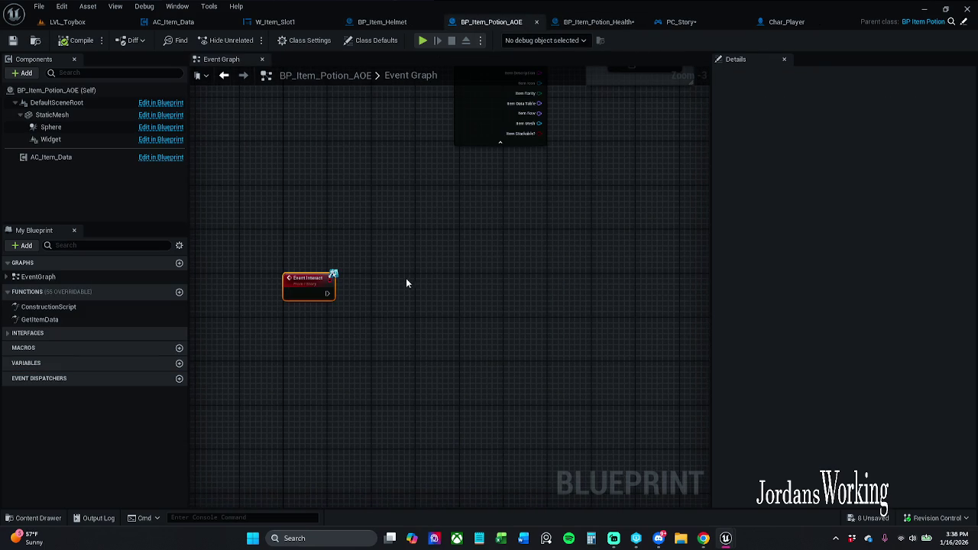
key(ctrl+v)
drag(405, 305, 321, 293)
drag(435, 289, 414, 277)
click(304, 330)
drag(304, 330, 442, 290)
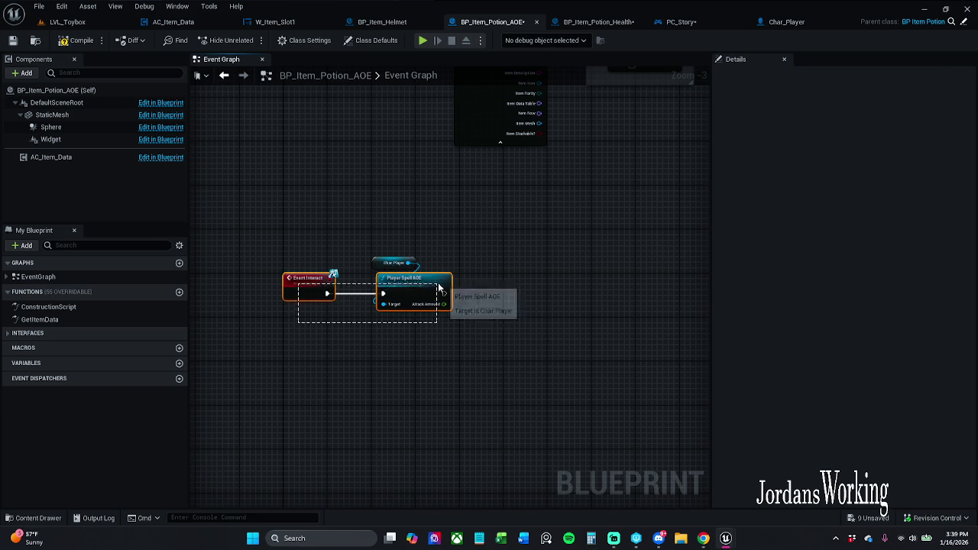
click(395, 349)
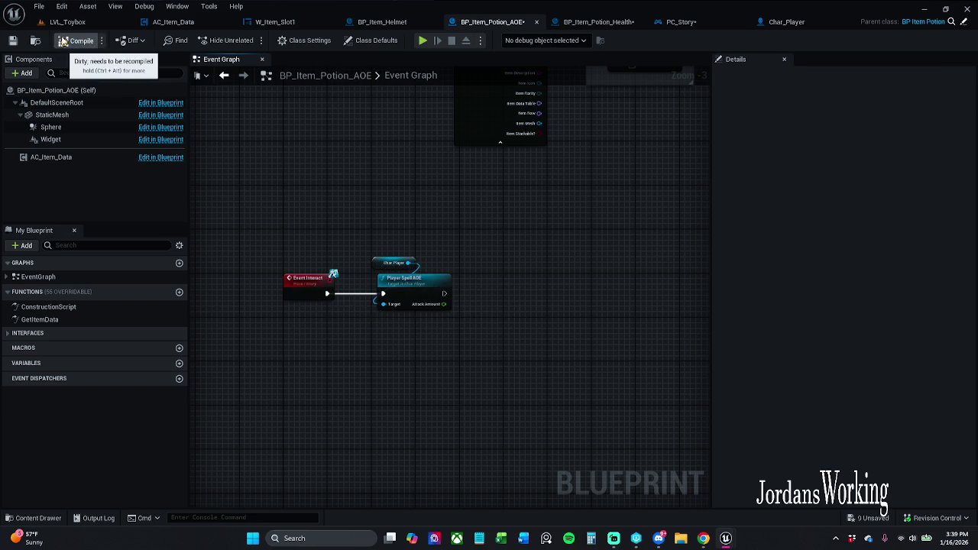
click(12, 40)
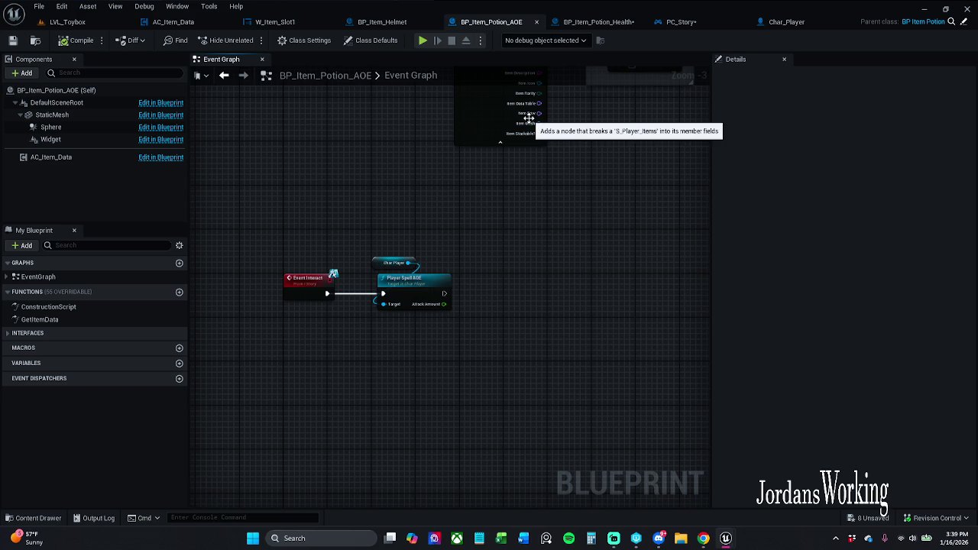
click(611, 21)
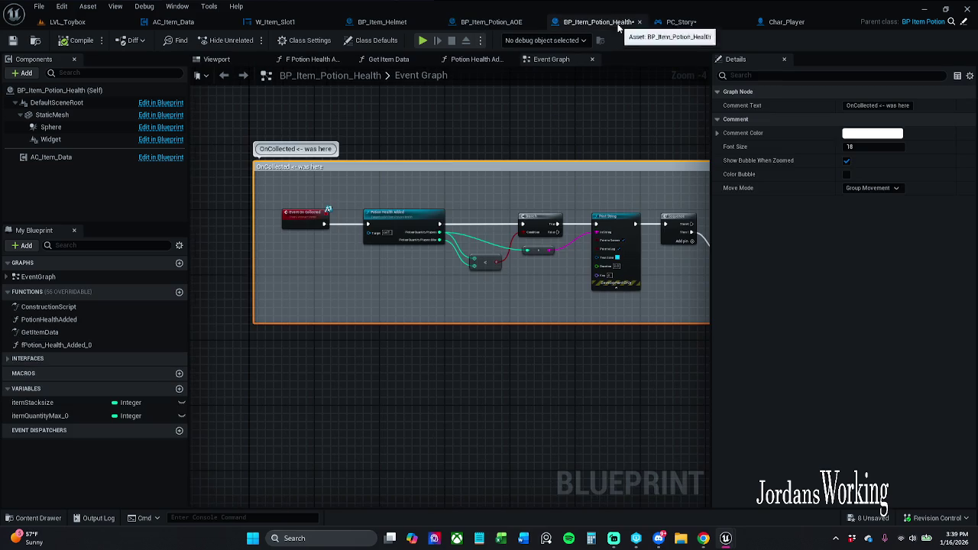
Step: Save all modified assets, checking out the stamina potion assets when prompted
mouse_move(485, 152)
mouse_down()
mouse_move(539, 151)
mouse_move(438, 288)
mouse_move(420, 451)
mouse_move(463, 300)
mouse_up()
scroll(463, 300, down, 5)
mouse_move(458, 143)
mouse_down()
mouse_move(407, 398)
mouse_move(428, 211)
mouse_up()
scroll(410, 245, up, 3)
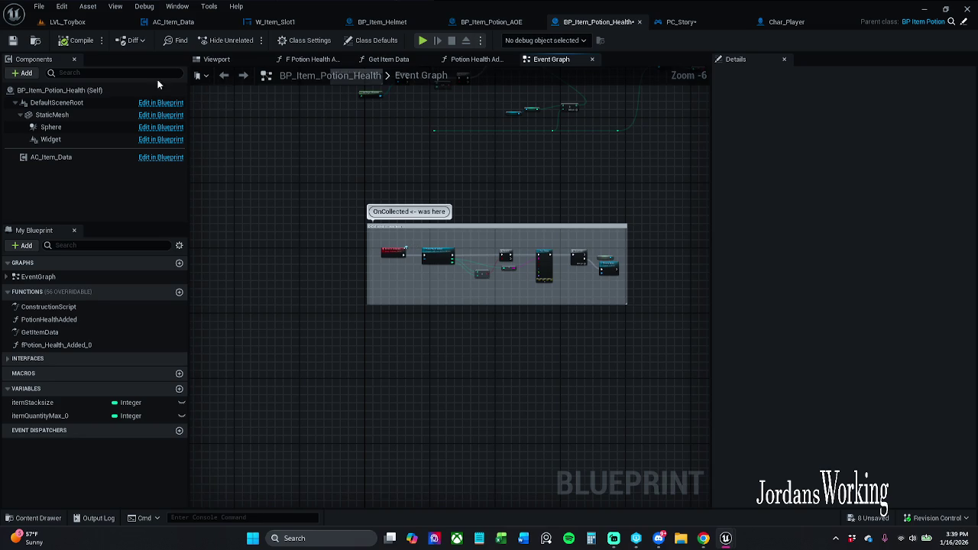
click(39, 11)
click(62, 73)
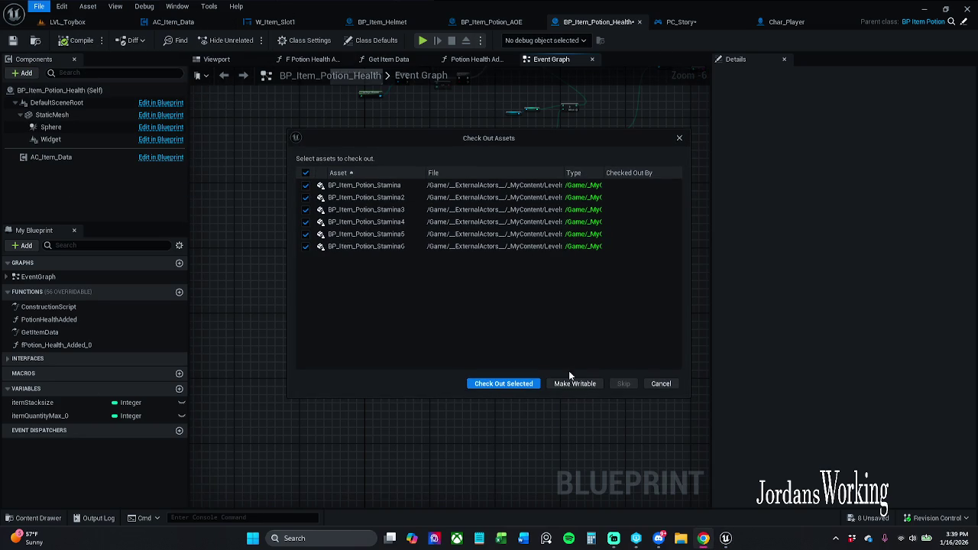
click(503, 383)
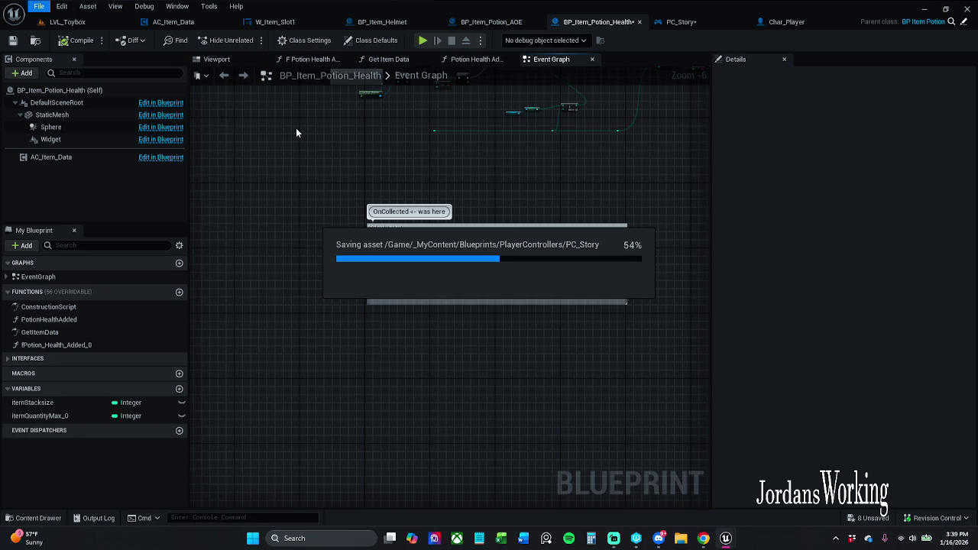
Step: Return from the AOE potion blueprint to the LVL_Toybox level
scroll(398, 229, up, 4)
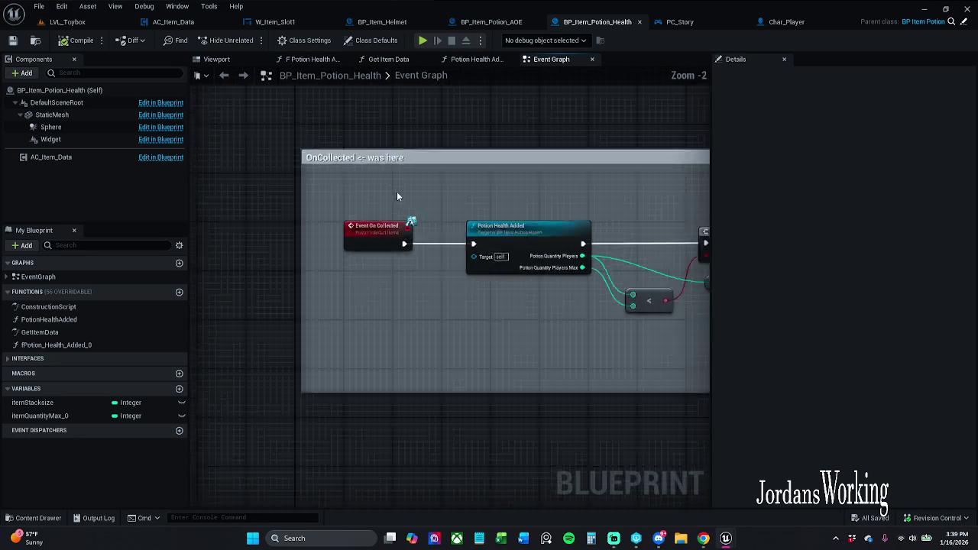
scroll(396, 191, down, 4)
scroll(402, 202, up, 4)
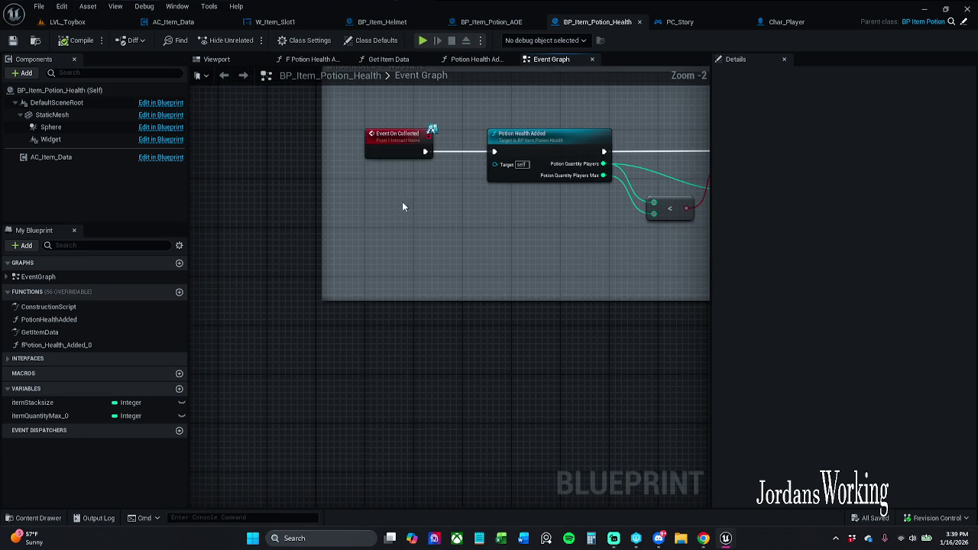
click(500, 23)
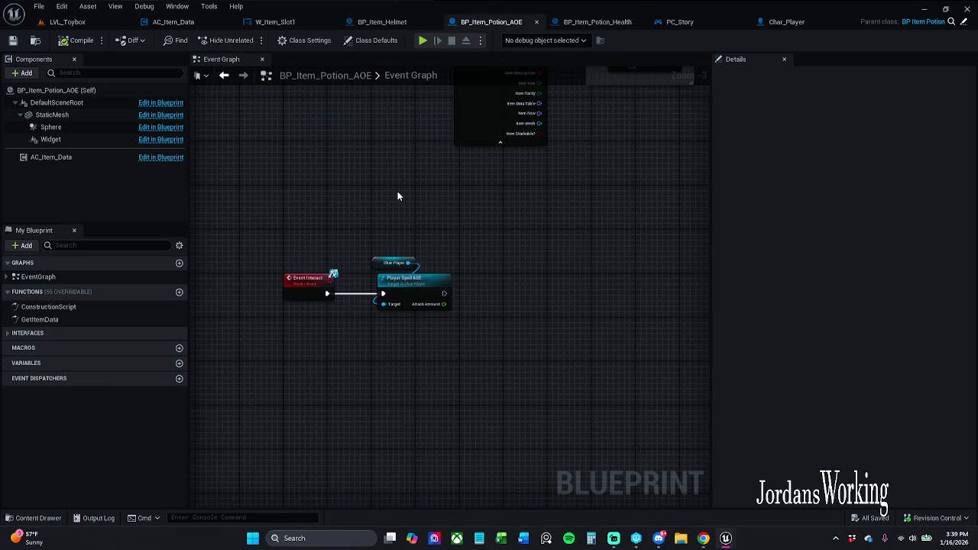
click(70, 21)
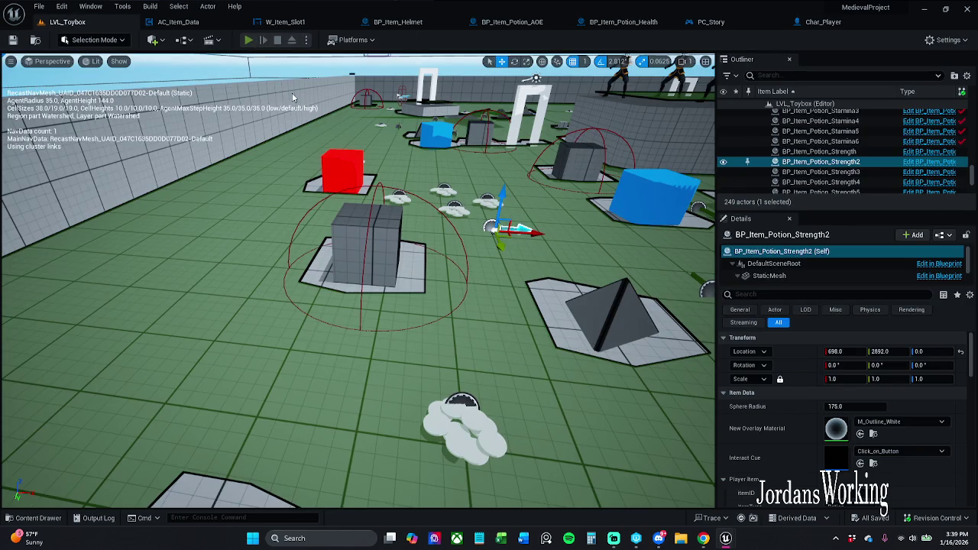
Step: Start play-in-editor, run and roll to drain stamina, and drink a stamina potion from the inventory
key(alt+p)
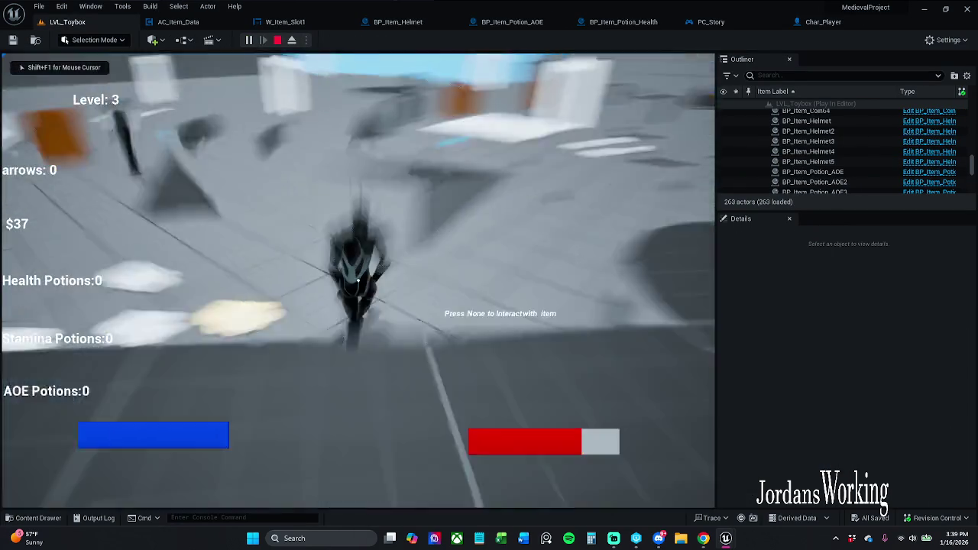
key(w)
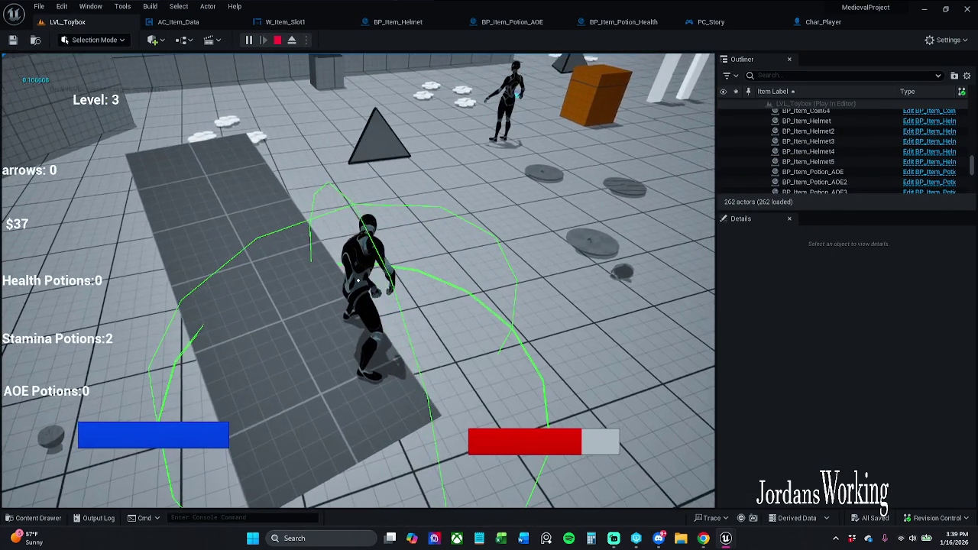
key(space)
key(i)
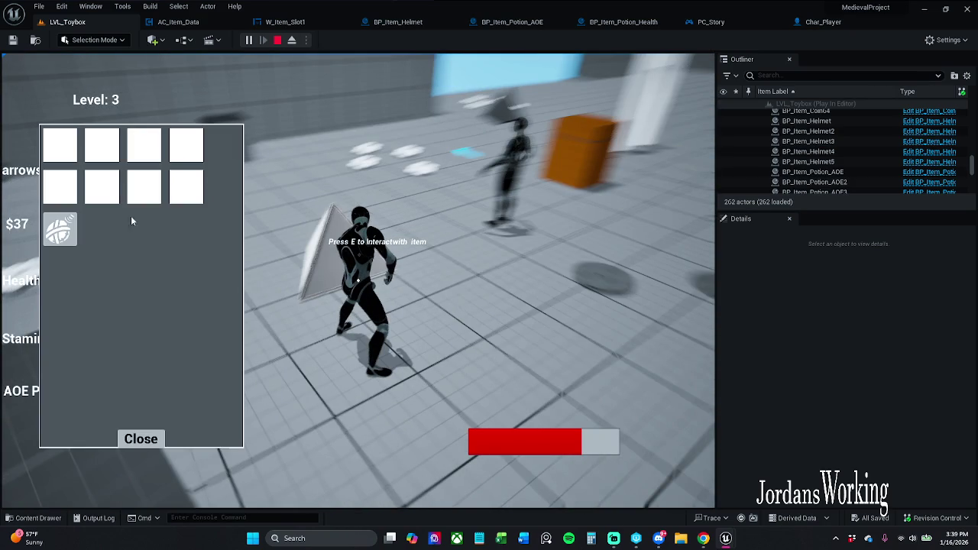
click(55, 233)
click(130, 439)
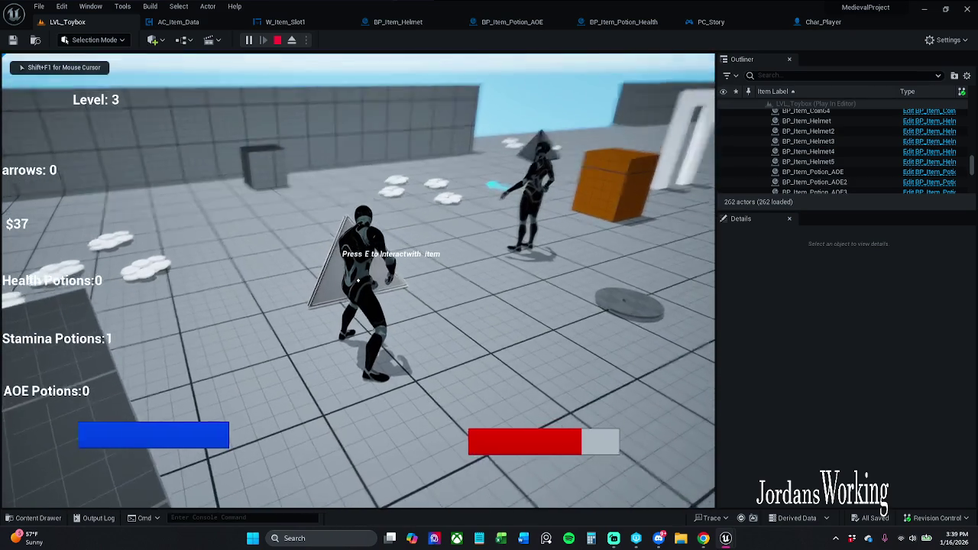
Step: Collect the AOE potions, use them from the inventory to cast the area spell, then stop playing
key(e)
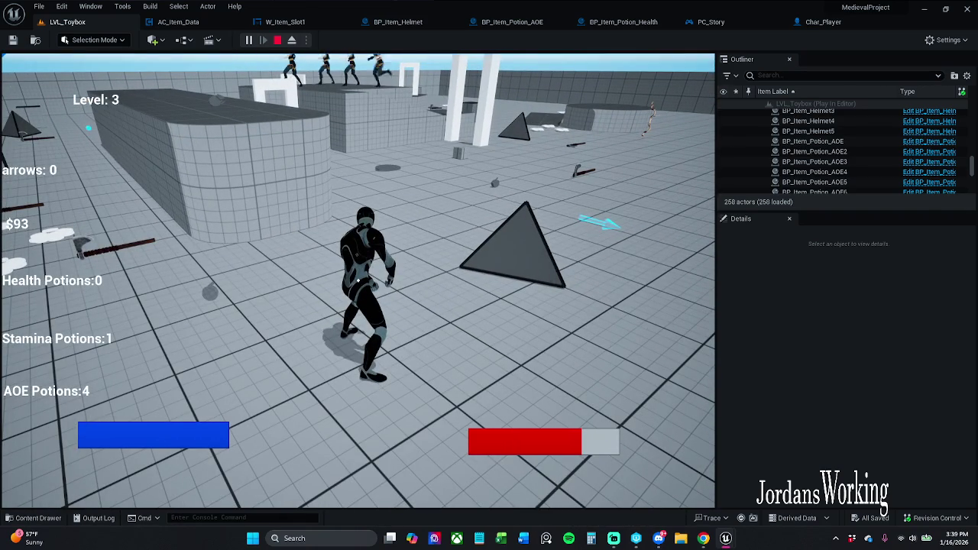
key(i)
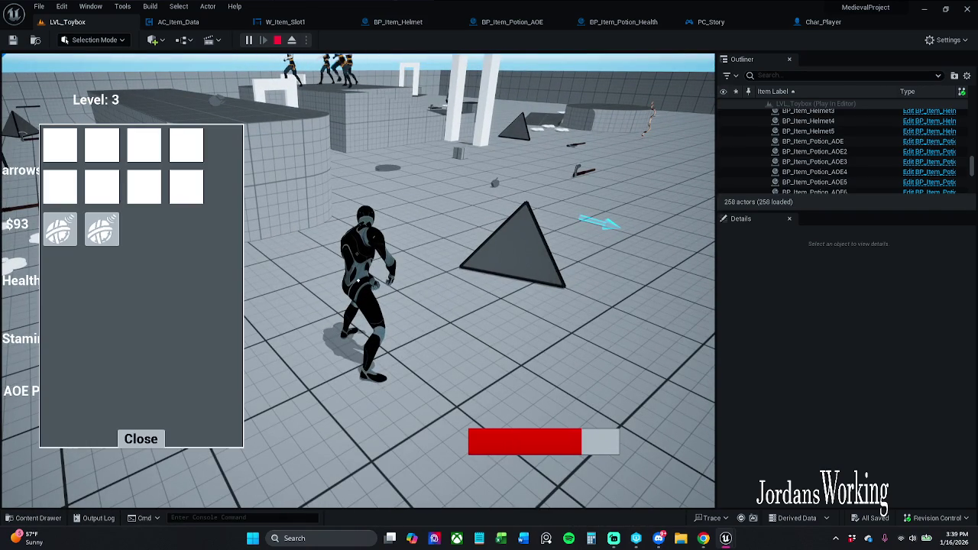
click(58, 235)
click(74, 239)
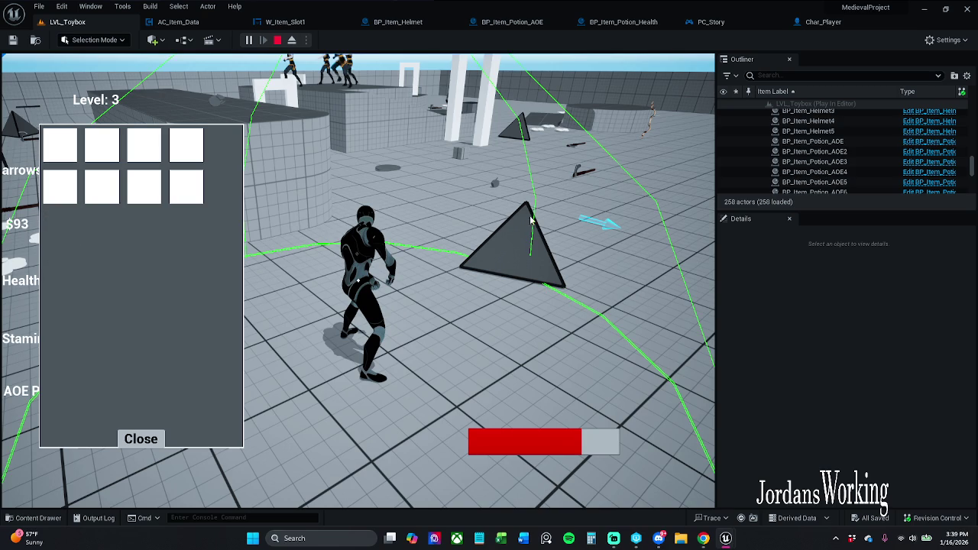
click(162, 438)
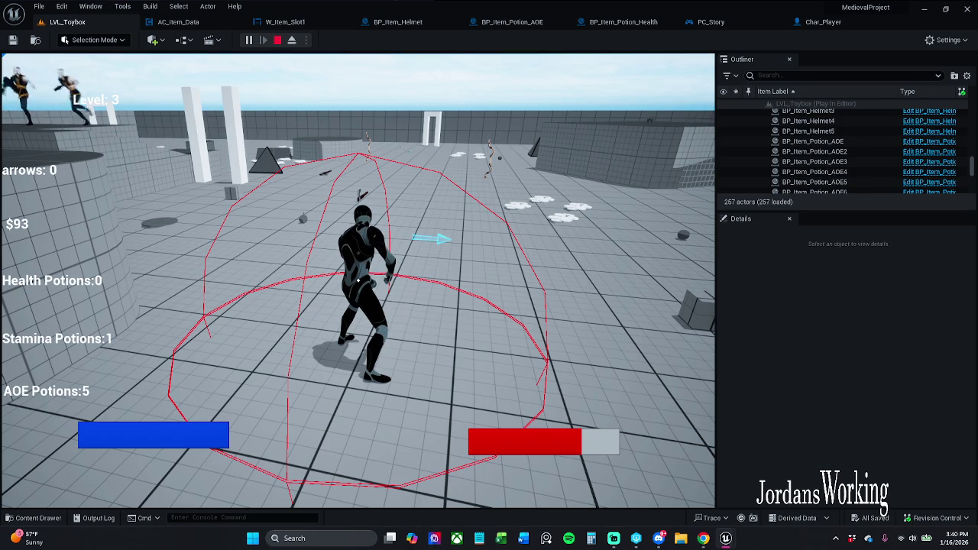
key(i)
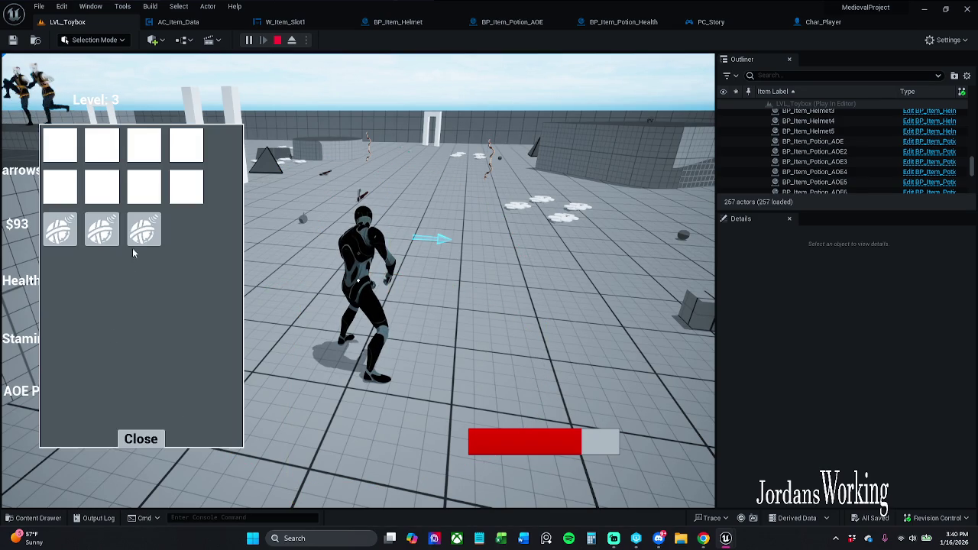
click(142, 230)
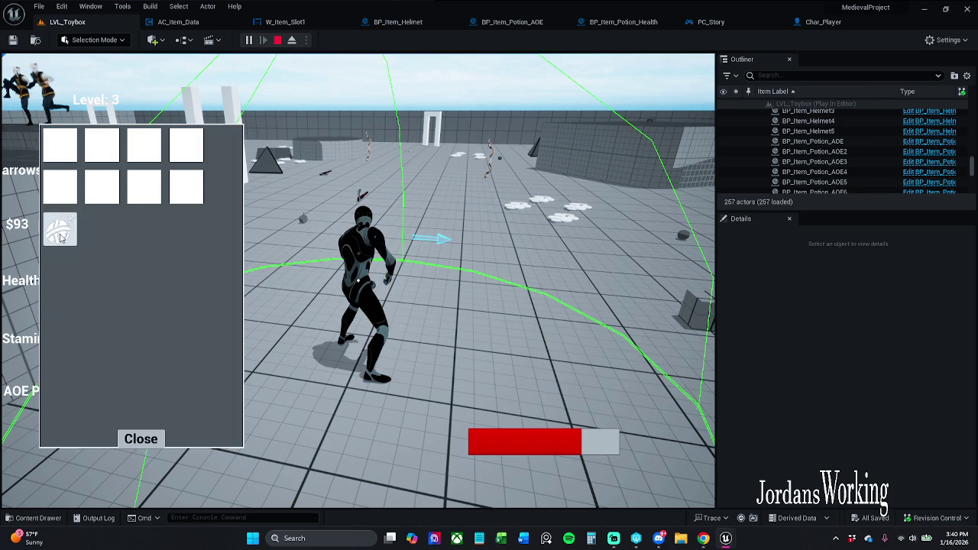
click(149, 443)
key(Escape)
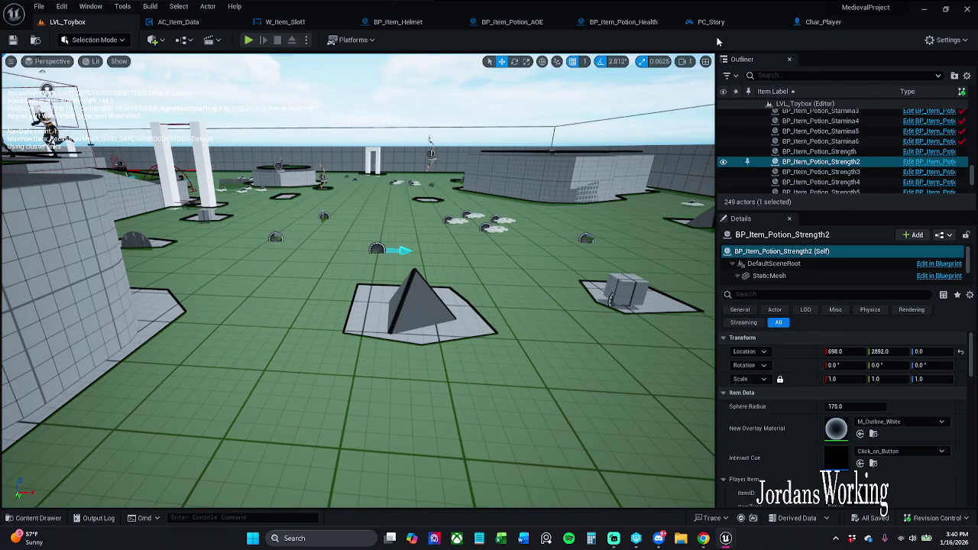
Step: Inspect the AOE potion's Event Interact graph and its Player Spell AOE function in Char_Player
click(650, 23)
scroll(496, 200, down, 5)
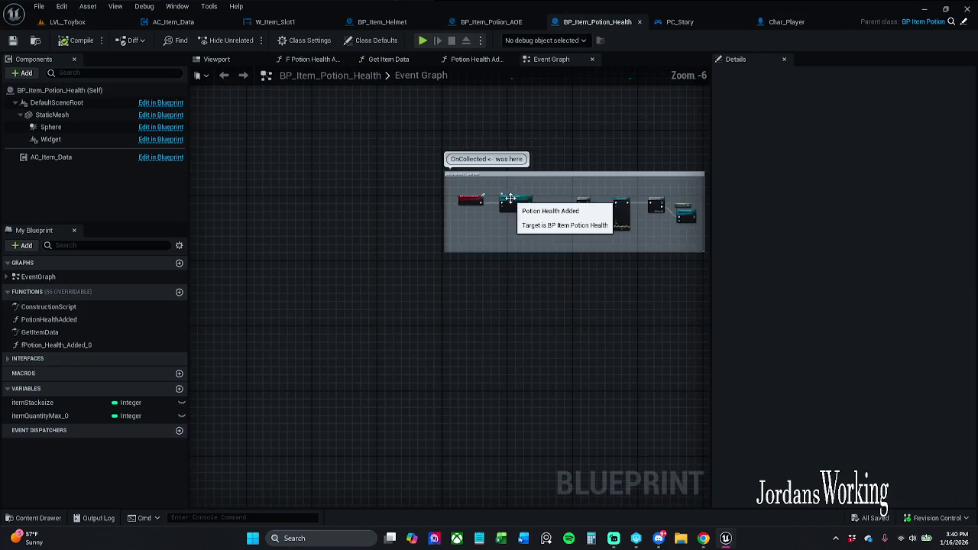
scroll(485, 225, up, 4)
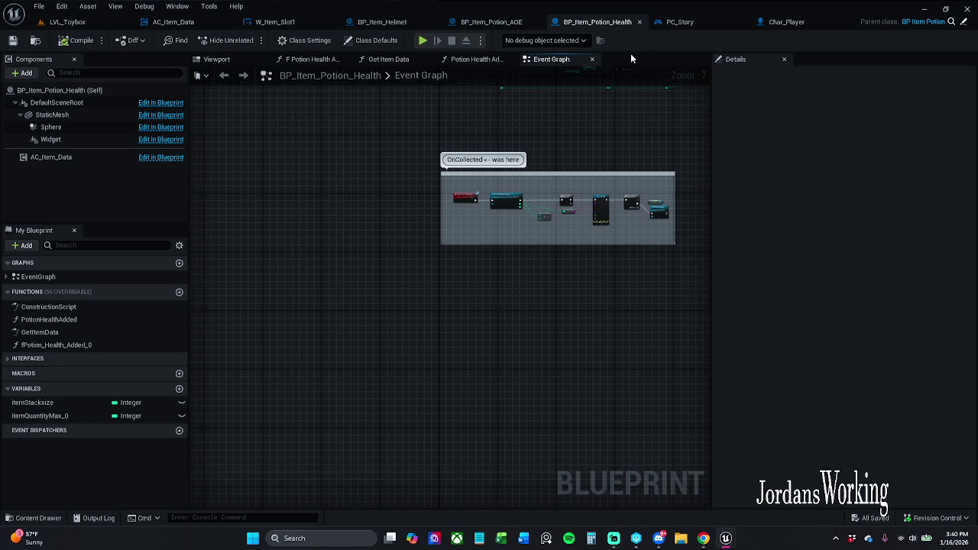
click(496, 22)
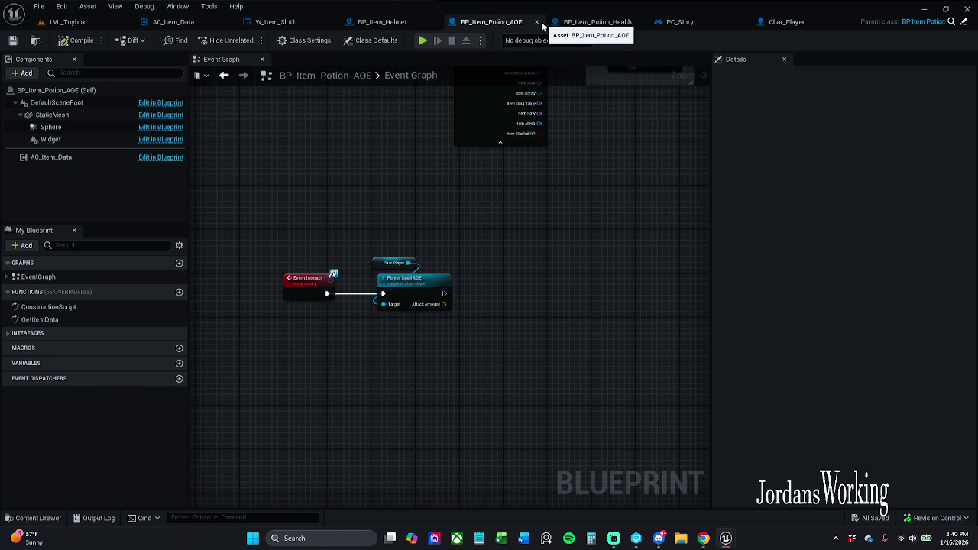
click(366, 262)
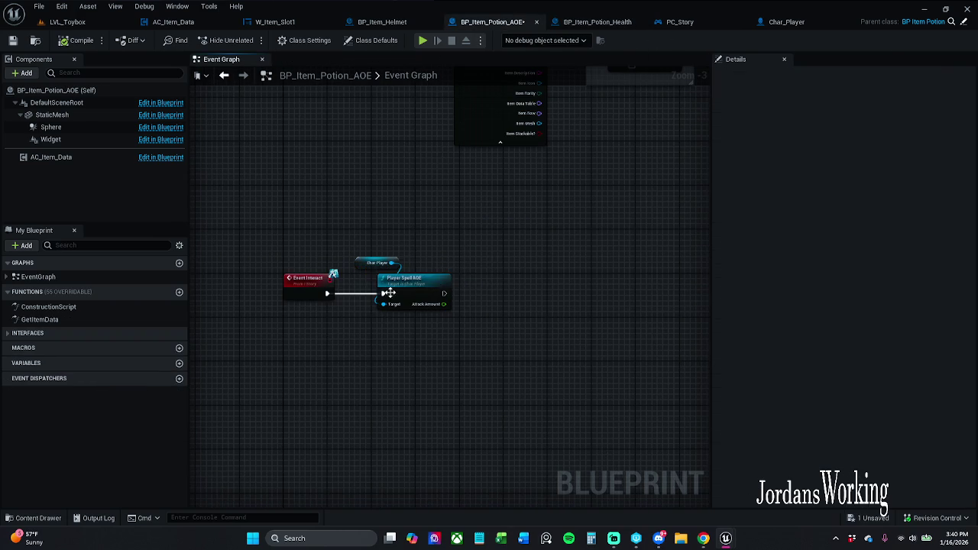
double_click(409, 289)
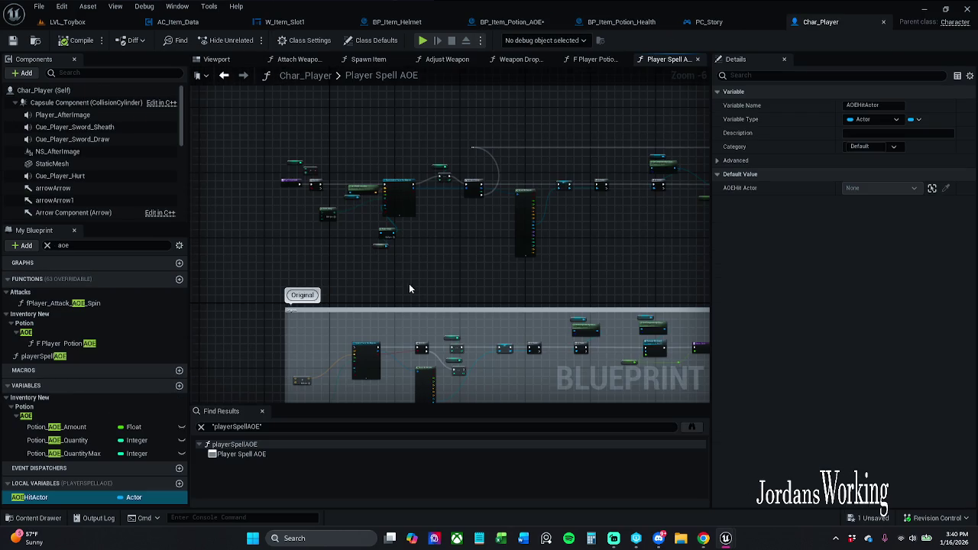
click(263, 412)
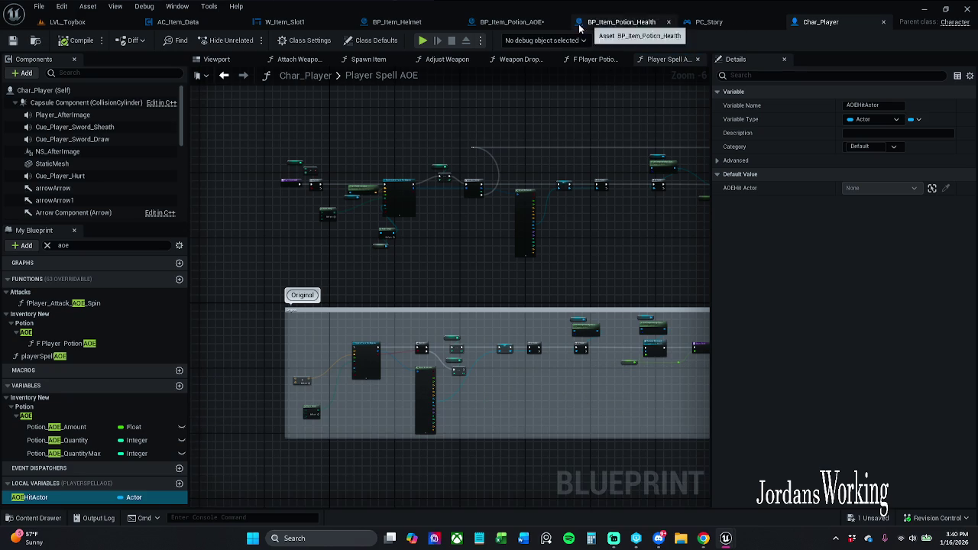
click(538, 26)
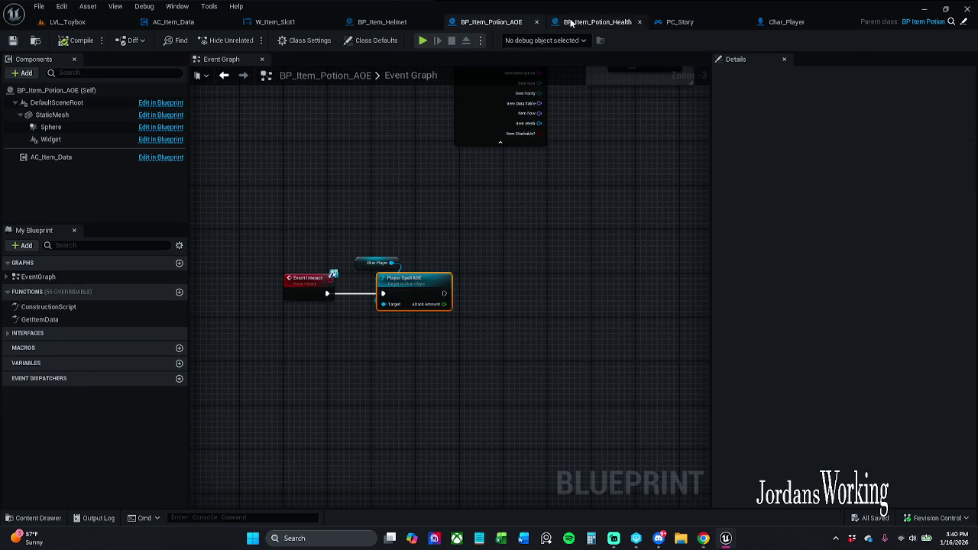
Step: Close BP_Item_Potion_AOE and select the [F key] AOE comment group in PC_Story's Combat Functionality graph
click(534, 23)
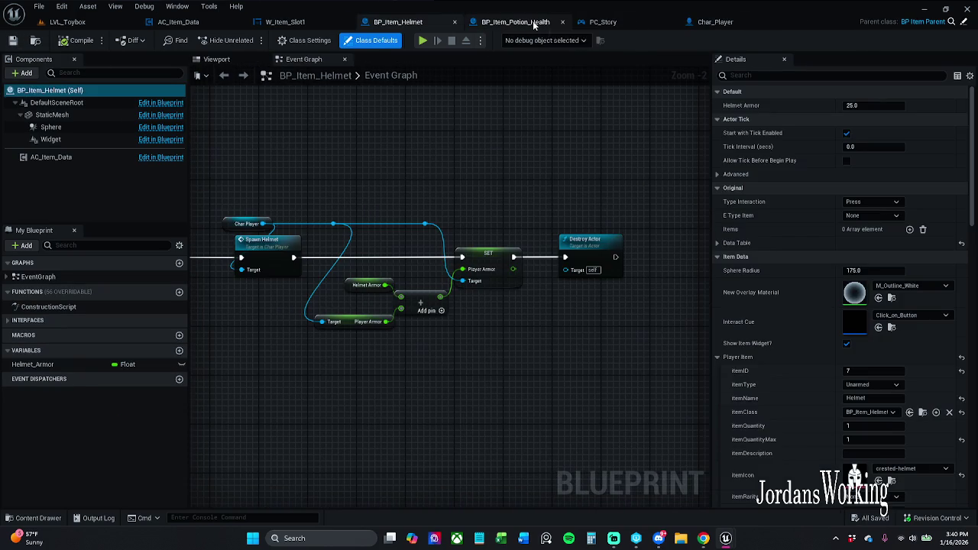
click(534, 23)
click(603, 22)
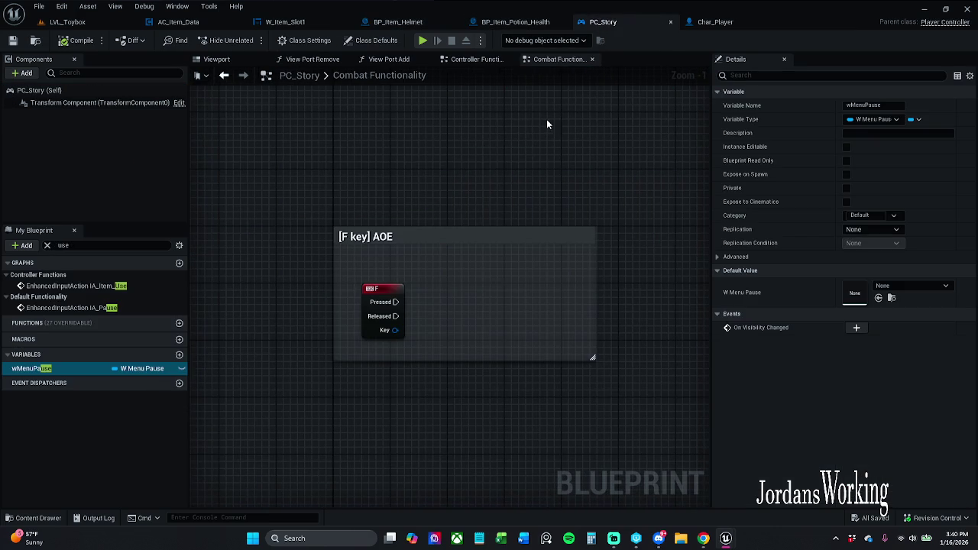
scroll(437, 283, down, 2)
click(534, 397)
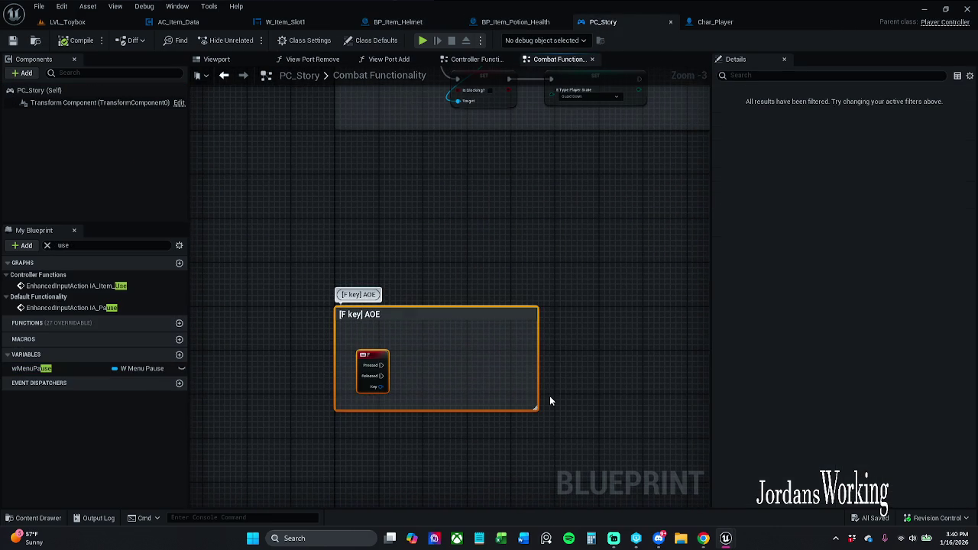
Step: Delete the [F key] AOE group from PC_Story, then compile and save it
key(Delete)
click(77, 40)
click(12, 40)
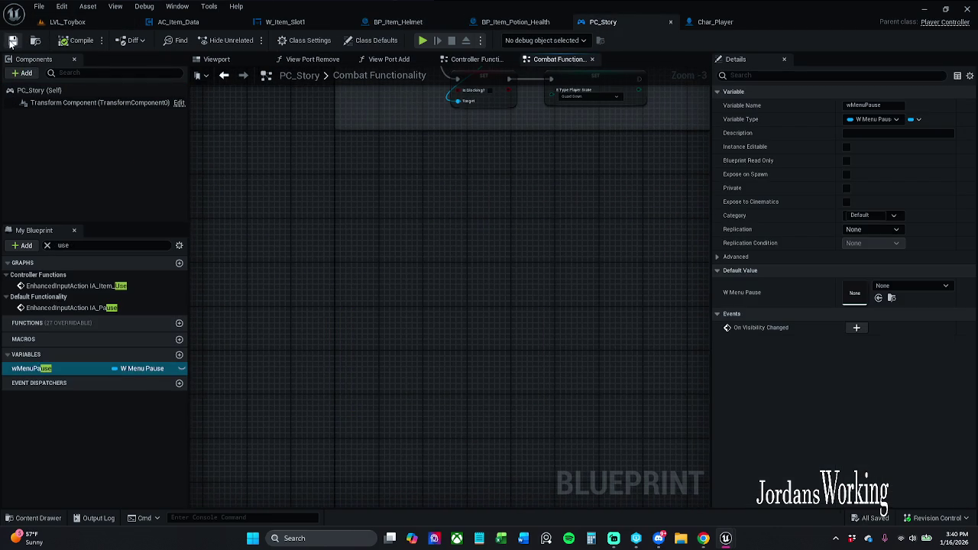
Step: Add an Event Interact node to BP_Item_Potion_Health's Event Graph
click(510, 21)
mouse_move(460, 152)
mouse_down()
mouse_move(417, 298)
mouse_move(393, 280)
mouse_move(408, 147)
mouse_up()
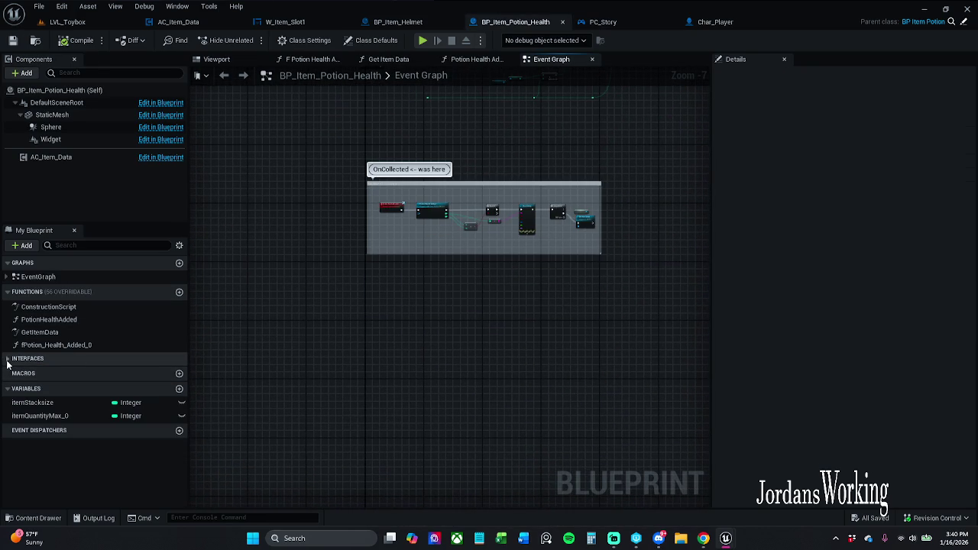
right_click(434, 301)
text(in)
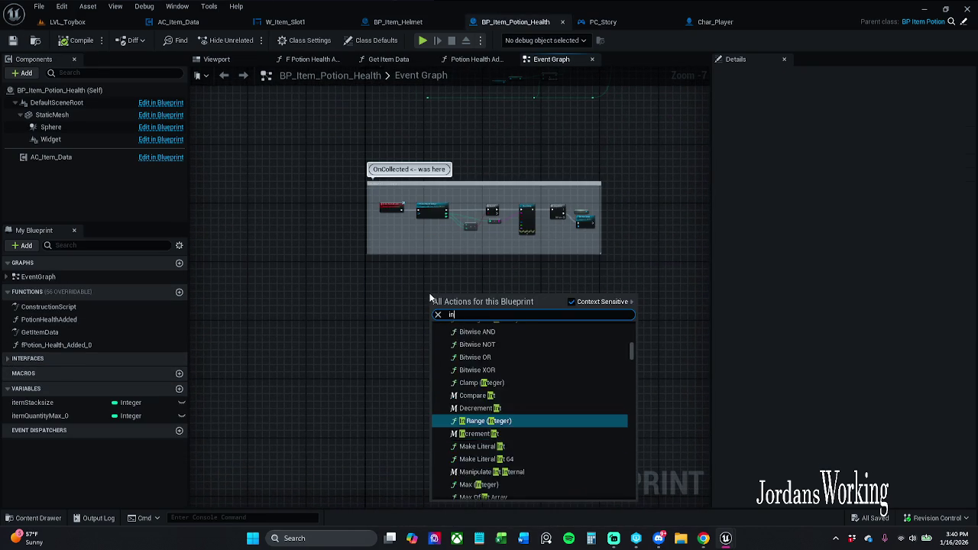
text(teract event)
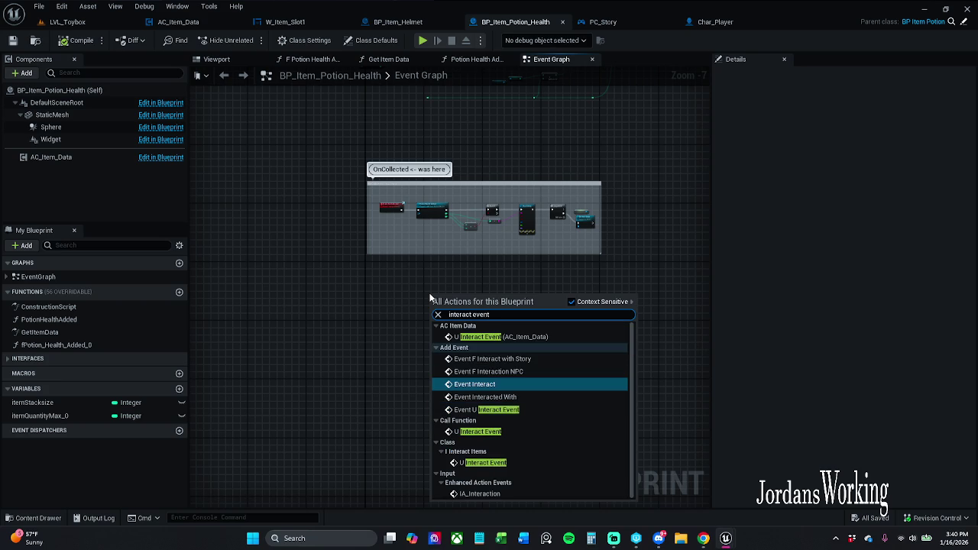
key(Return)
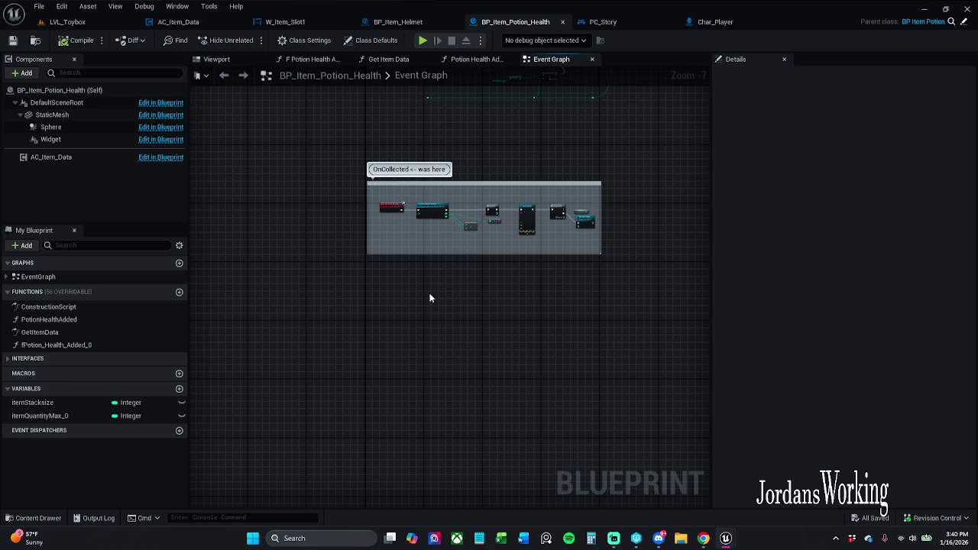
scroll(432, 293, up, 4)
mouse_move(437, 275)
mouse_down()
mouse_move(527, 254)
mouse_move(389, 302)
mouse_move(387, 258)
mouse_move(382, 421)
mouse_move(402, 319)
mouse_up()
Step: Jump to the IA_Item_Use event in PC_Story's graph
click(603, 21)
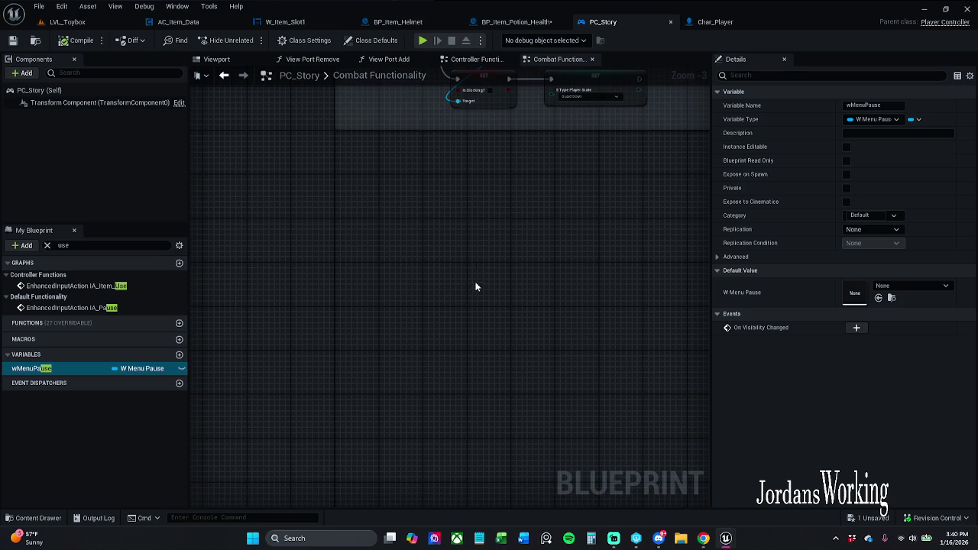
scroll(475, 287, down, 9)
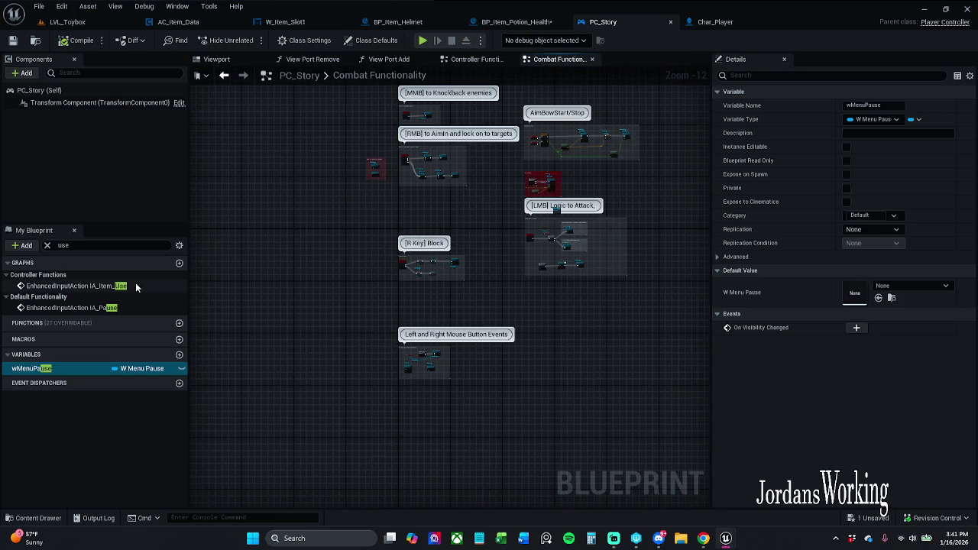
double_click(126, 288)
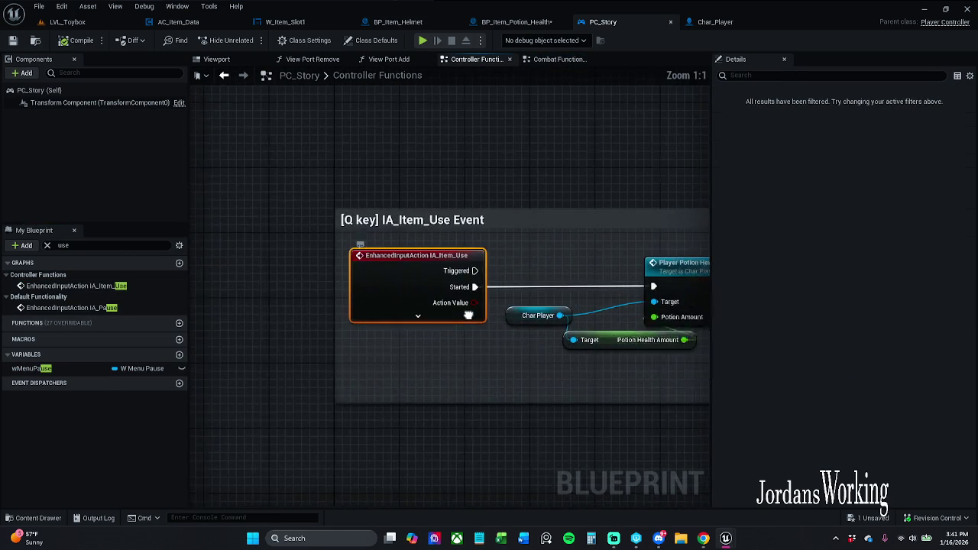
Step: Remove the old Player Potion Health nodes and the [Q key] IA_Item_Use group, then compile and save PC_Story
mouse_move(429, 260)
mouse_down()
mouse_move(617, 374)
mouse_move(609, 376)
mouse_up()
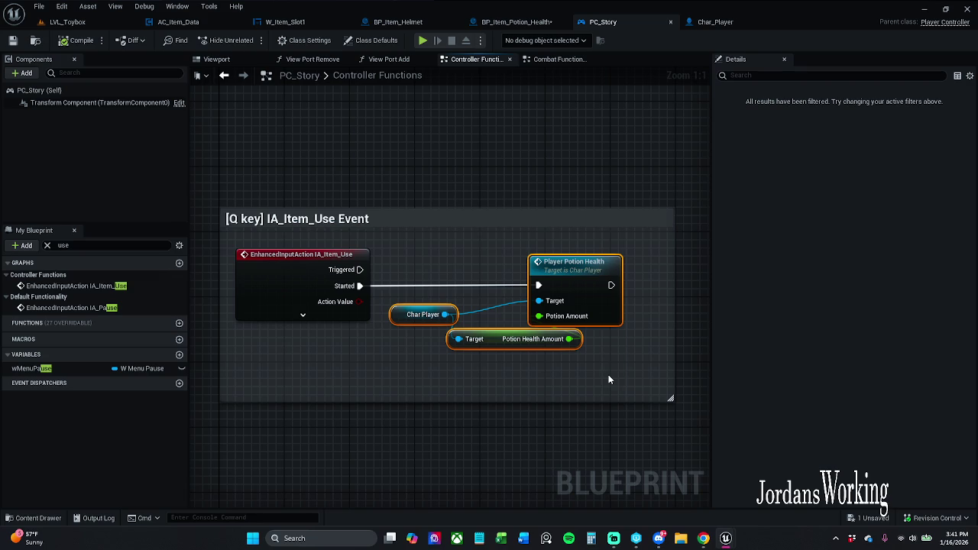
key(Delete)
drag(261, 175, 373, 252)
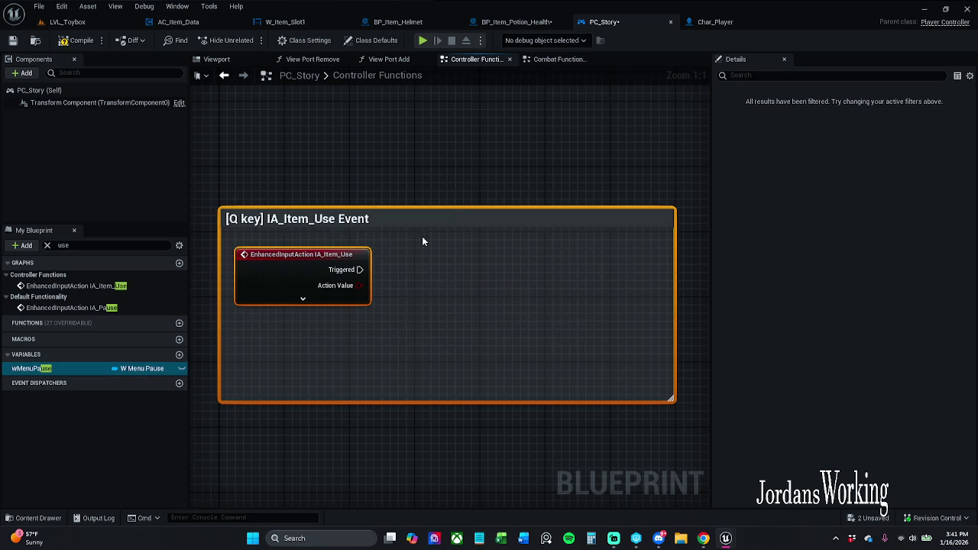
key(Delete)
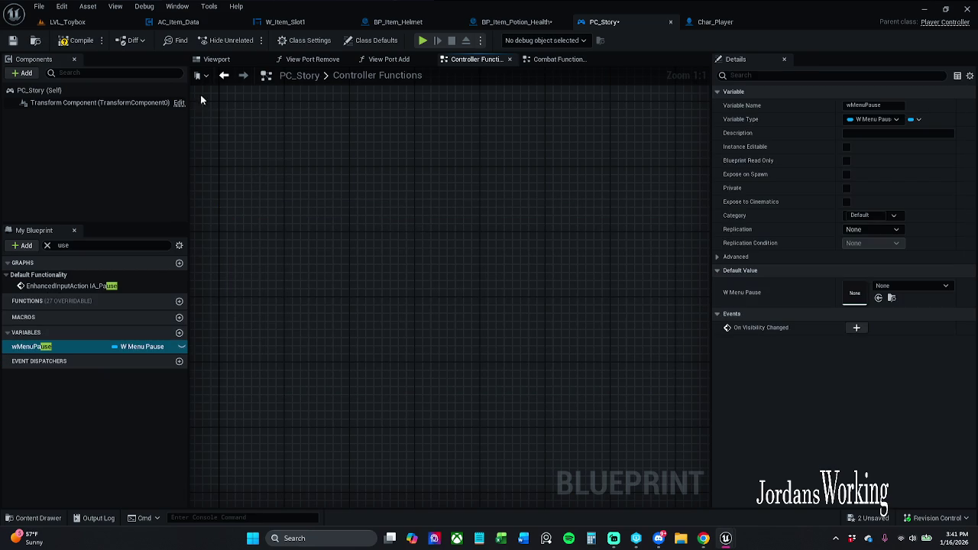
click(70, 44)
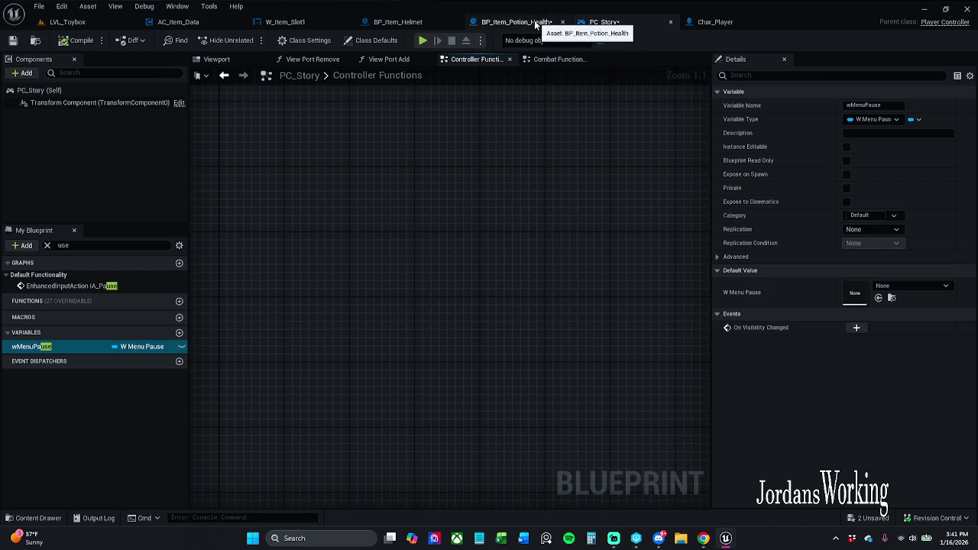
click(12, 41)
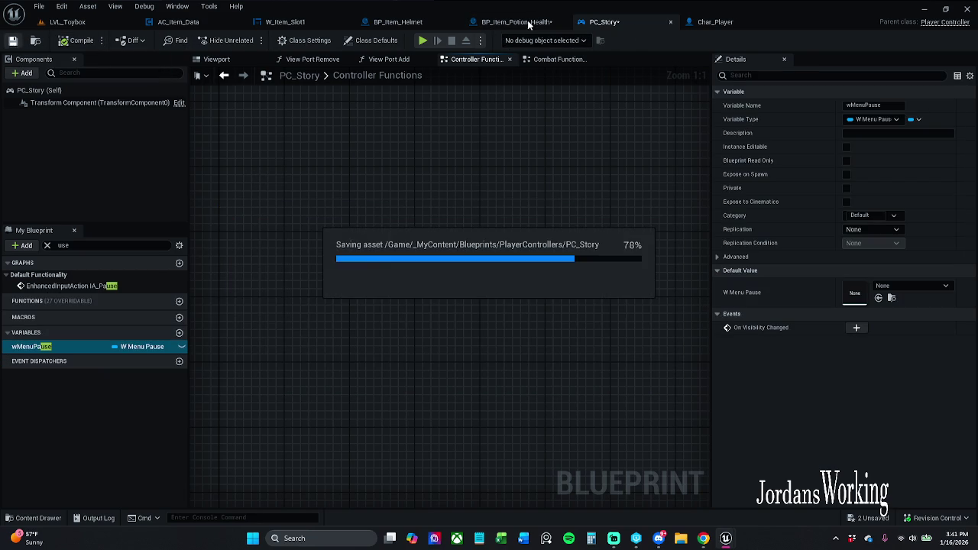
Step: Paste the Player Potion Health call into BP_Item_Potion_Health, wire Event Interact into it, and save
click(519, 22)
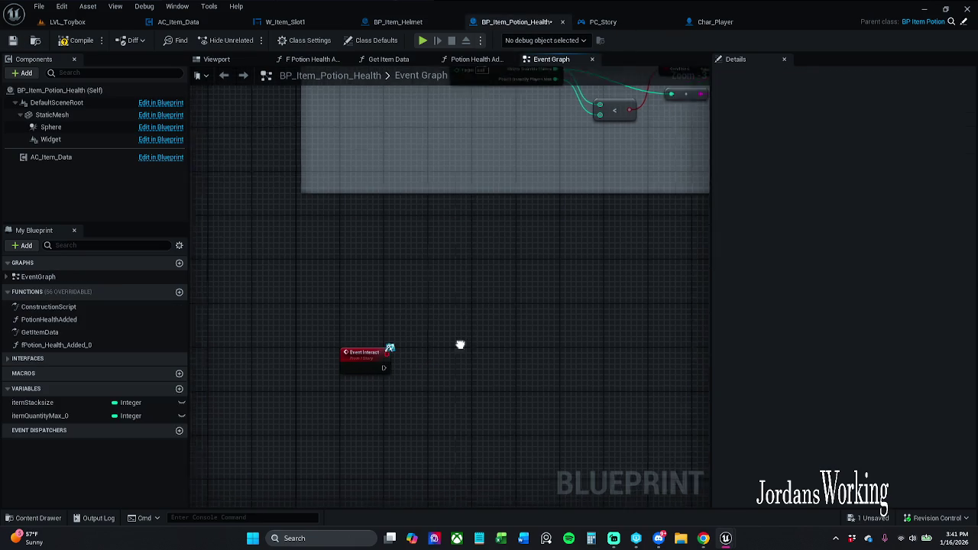
key(ctrl+v)
mouse_move(444, 336)
mouse_down()
mouse_move(423, 369)
mouse_move(409, 350)
mouse_move(352, 348)
mouse_up()
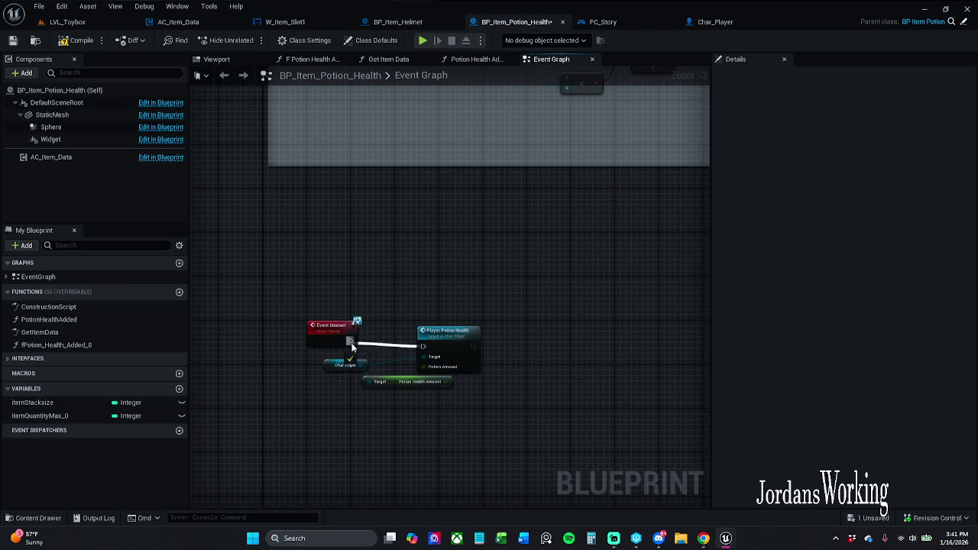
drag(453, 344, 452, 339)
drag(385, 365, 343, 402)
drag(396, 381, 425, 387)
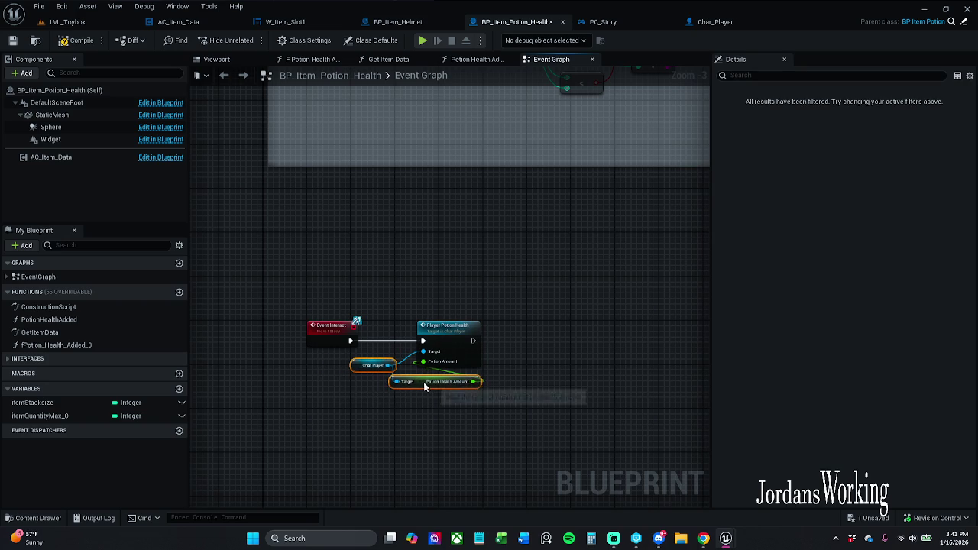
click(462, 283)
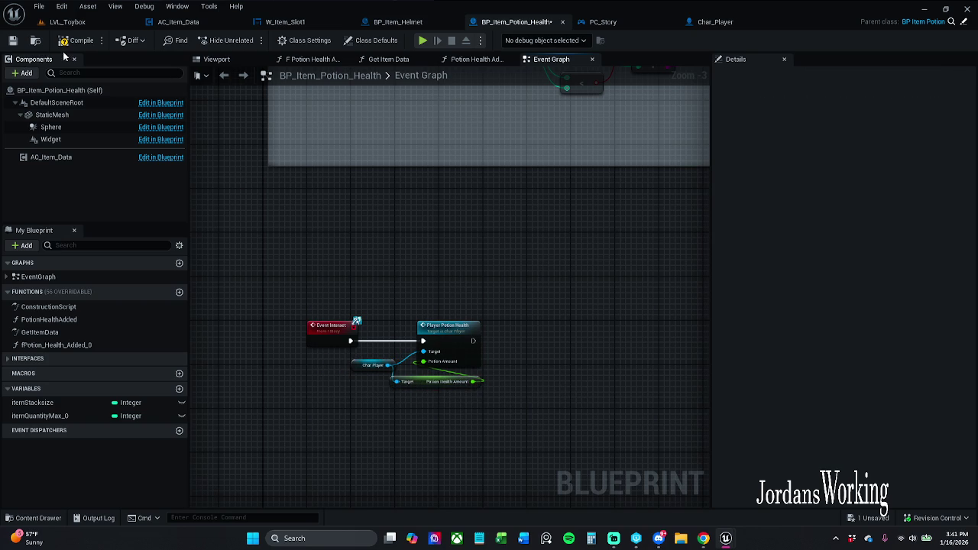
click(13, 40)
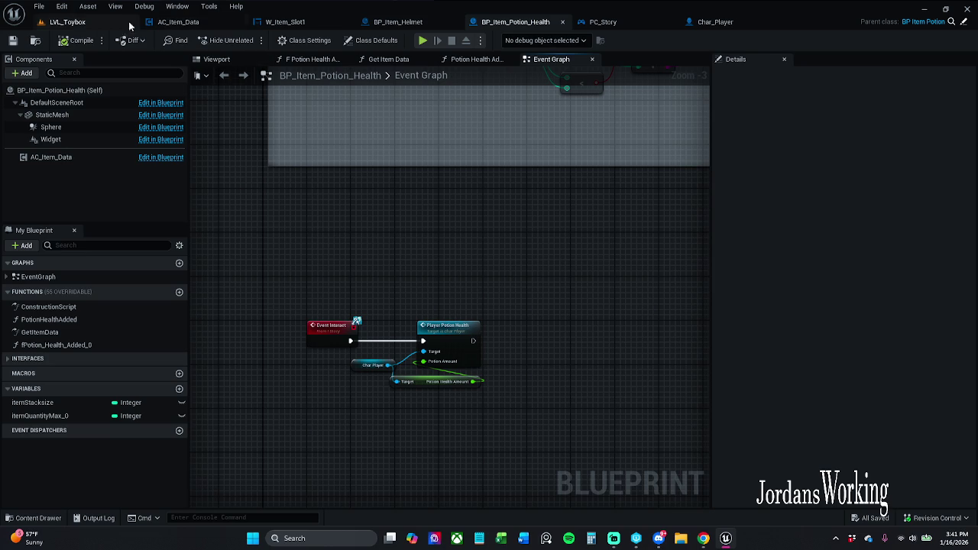
click(96, 23)
Step: Playtest: collect health potions, use them from the inventory to heal, then stop play and open AC_Item_Data
click(249, 39)
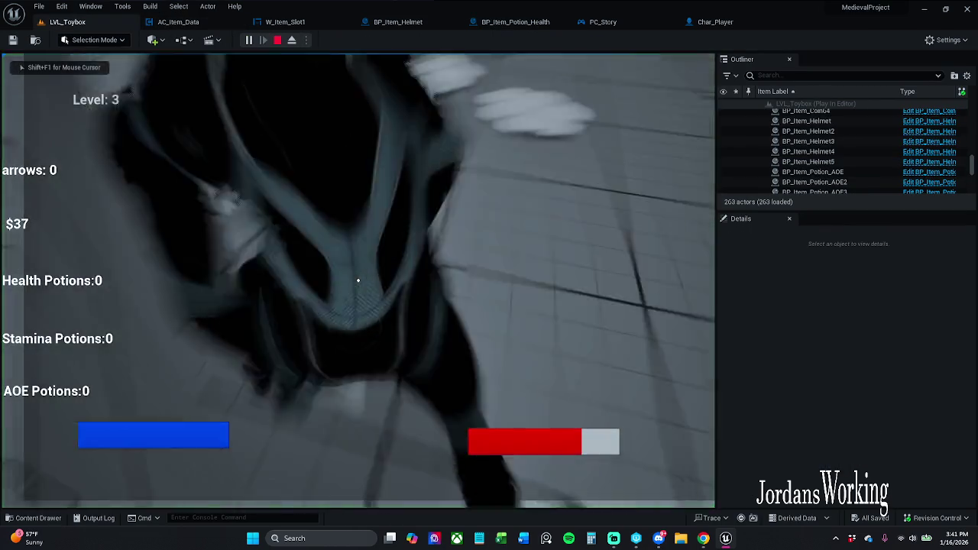
key(w)
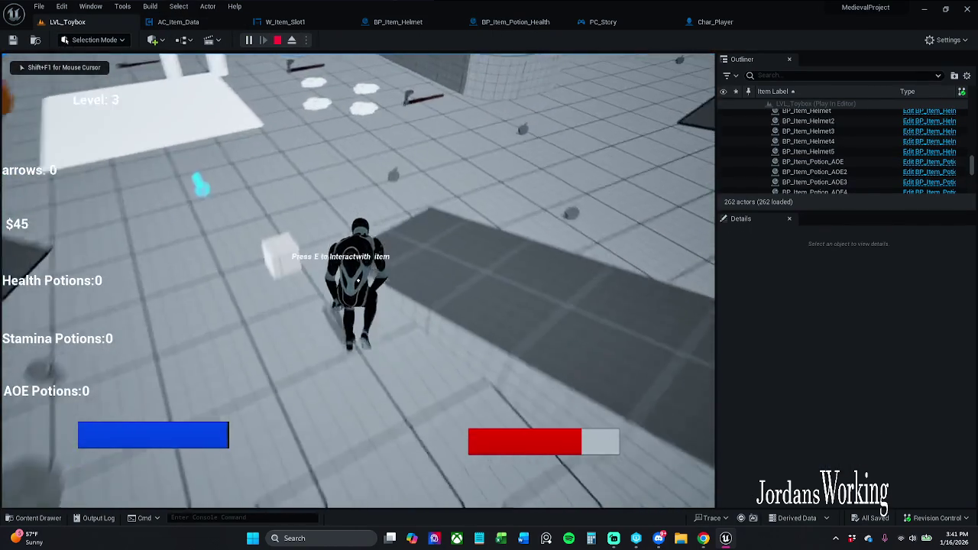
key(e)
key(e)
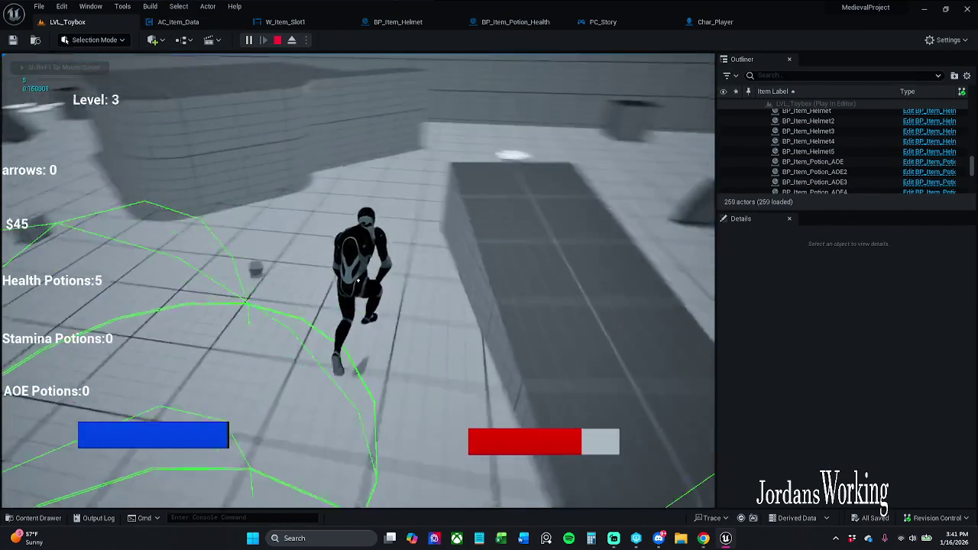
key(i)
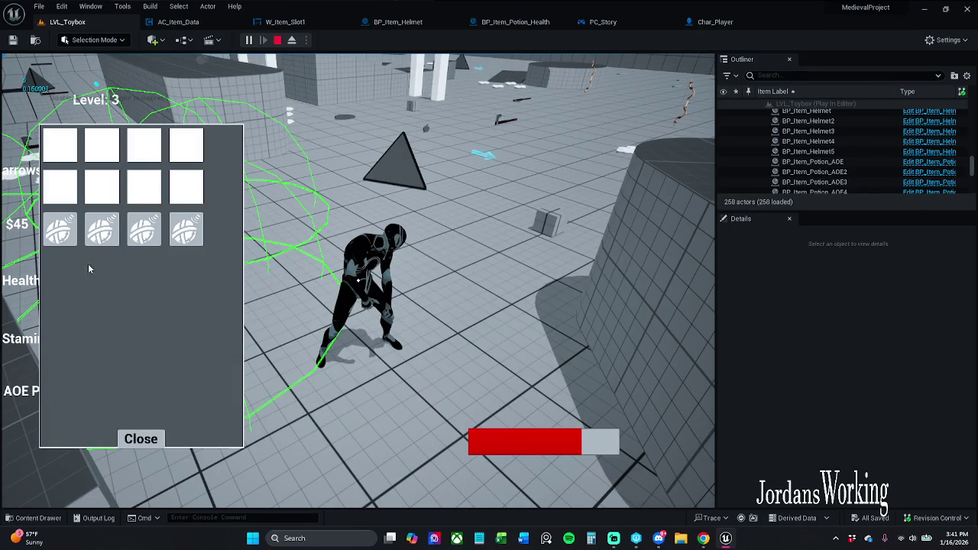
click(69, 233)
click(69, 233)
click(68, 233)
click(69, 233)
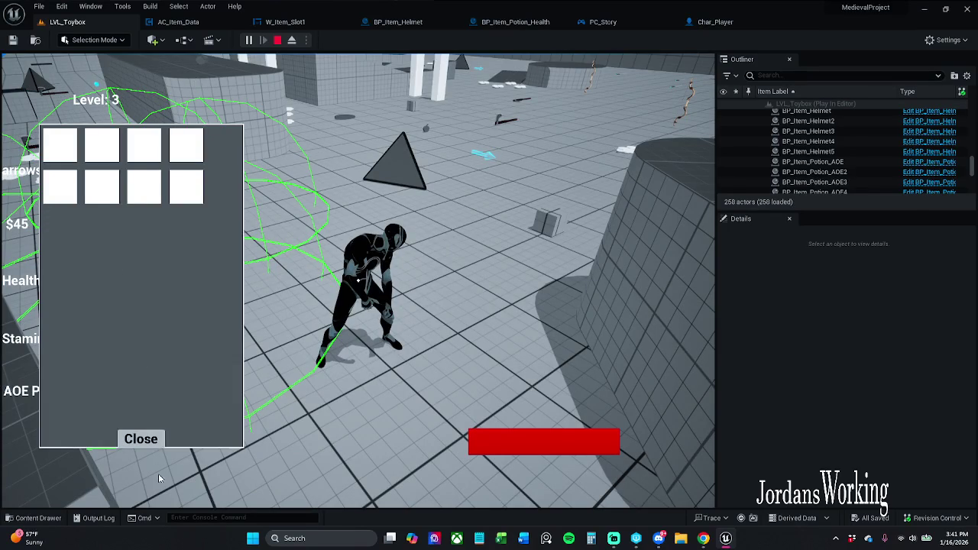
click(148, 439)
key(Escape)
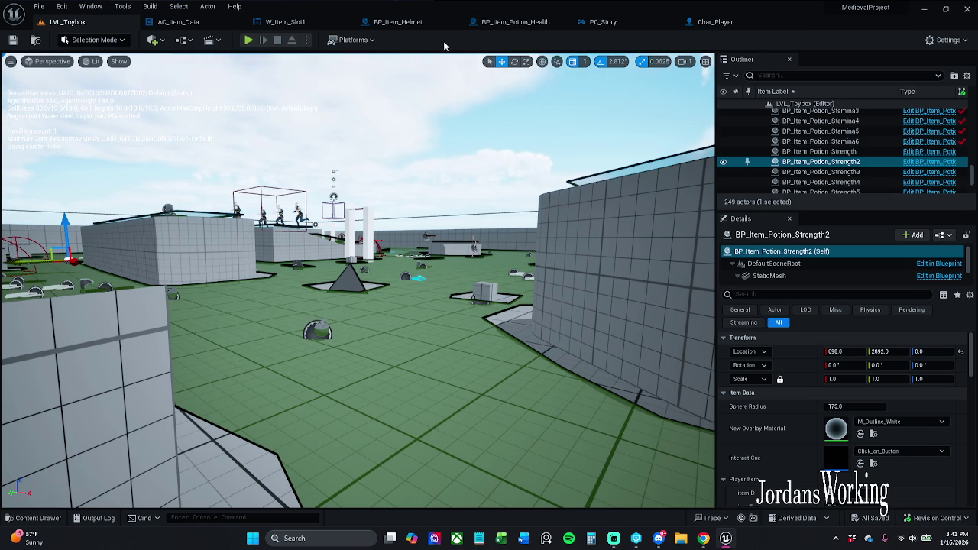
click(183, 21)
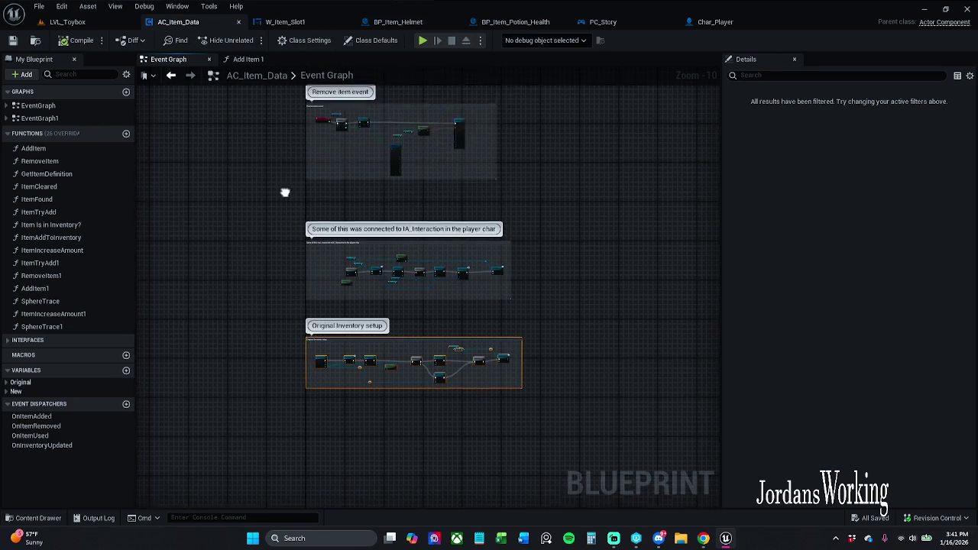
Step: Open AC_Item_Data's EventGraph1 in its own tab
scroll(280, 212, down, 2)
scroll(302, 191, up, 5)
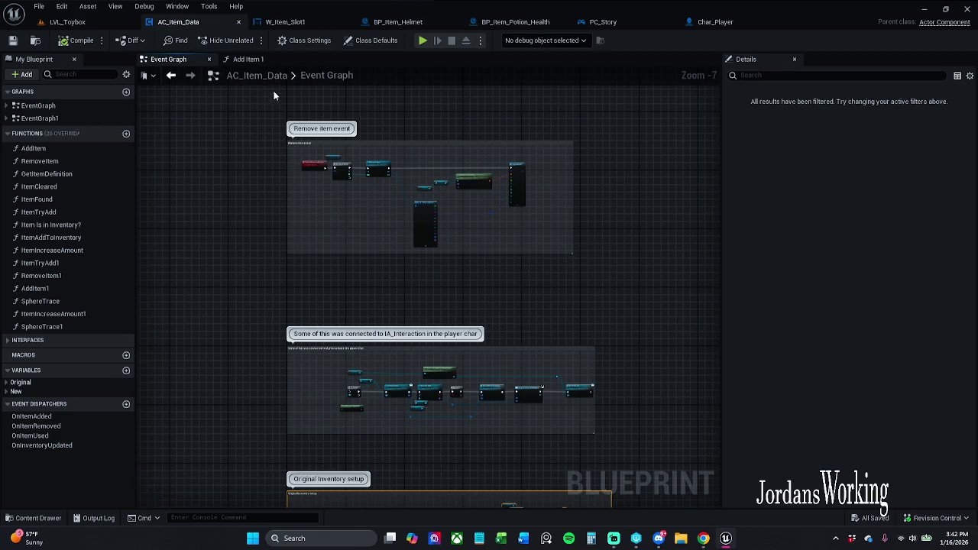
click(59, 119)
double_click(58, 119)
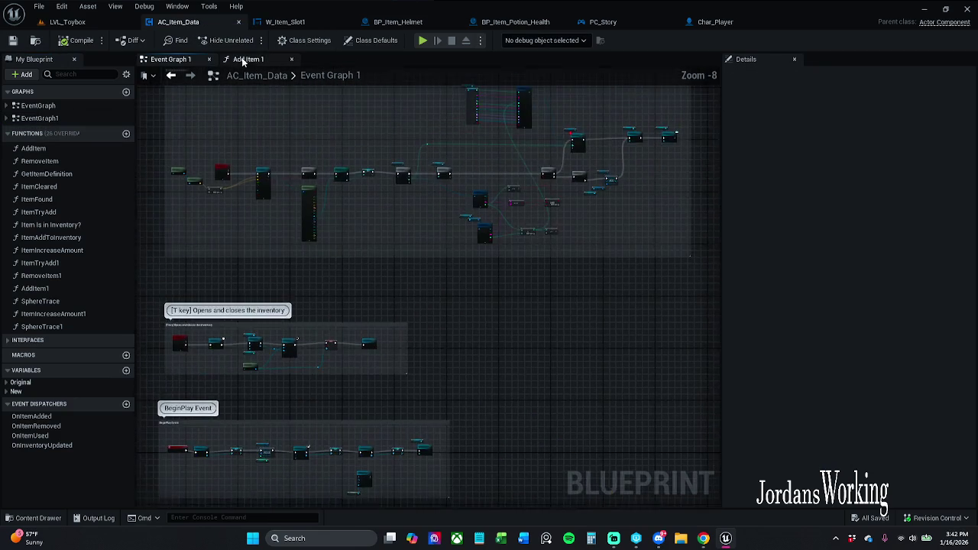
scroll(290, 178, up, 3)
scroll(316, 236, down, 2)
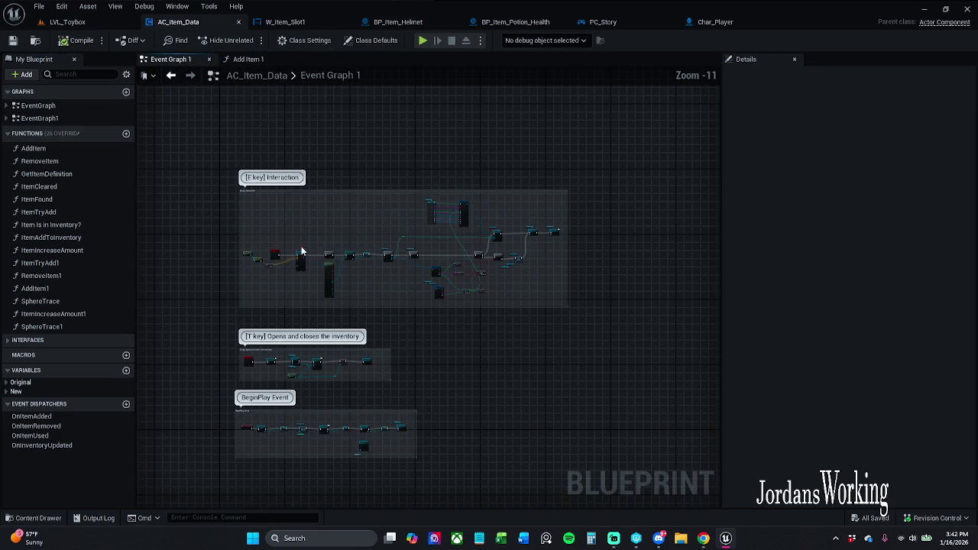
scroll(339, 185, up, 3)
scroll(322, 182, up, 3)
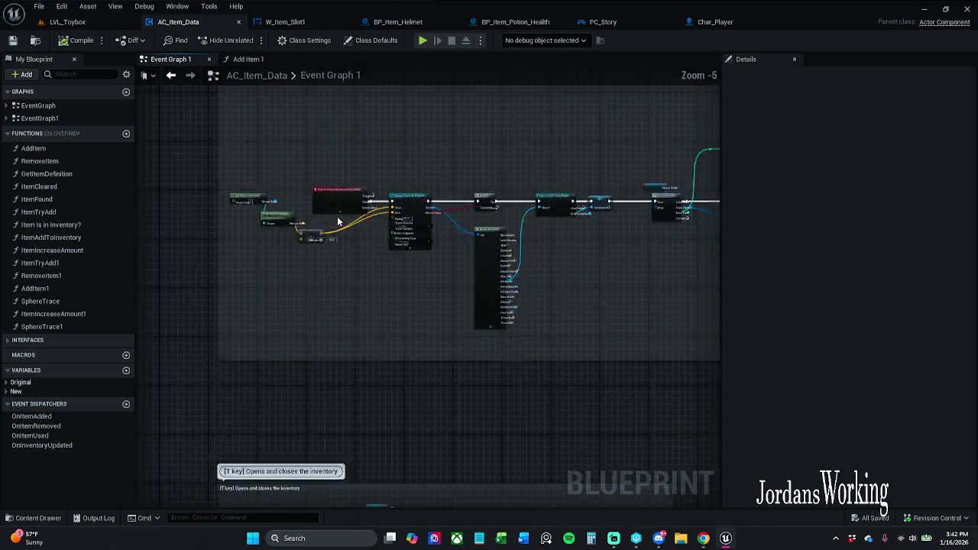
scroll(343, 295, up, 2)
Step: Set the Inventory Slots variable's default value to 9
mouse_move(343, 295)
mouse_down()
mouse_move(430, 333)
mouse_move(414, 215)
mouse_up()
scroll(414, 215, down, 2)
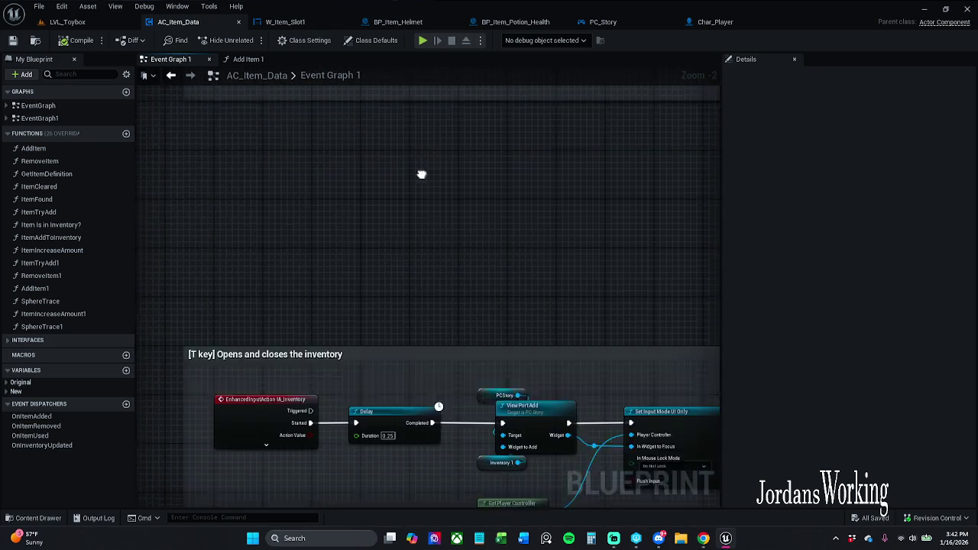
mouse_move(461, 275)
mouse_down()
mouse_move(395, 120)
mouse_move(435, 191)
mouse_move(452, 196)
mouse_move(363, 221)
mouse_move(277, 218)
mouse_up()
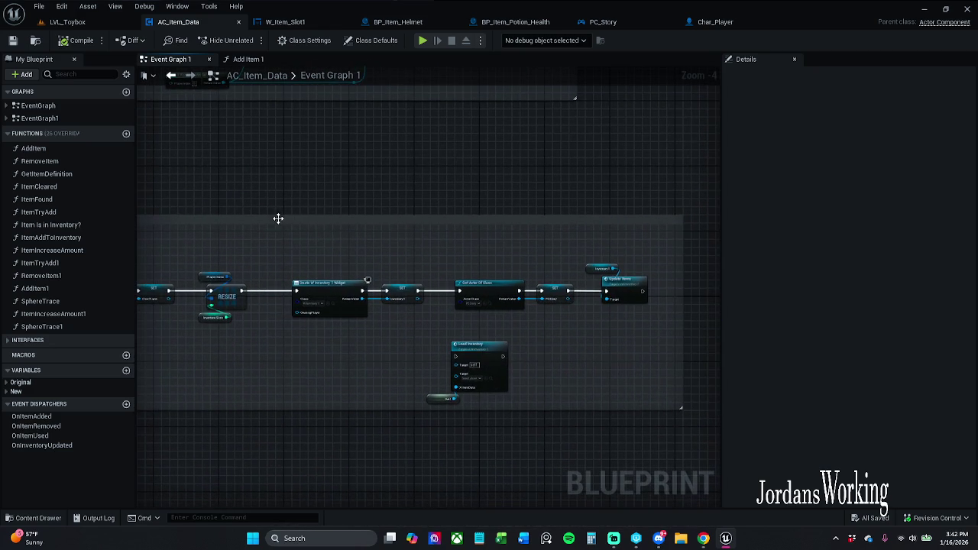
scroll(339, 255, up, 5)
click(309, 272)
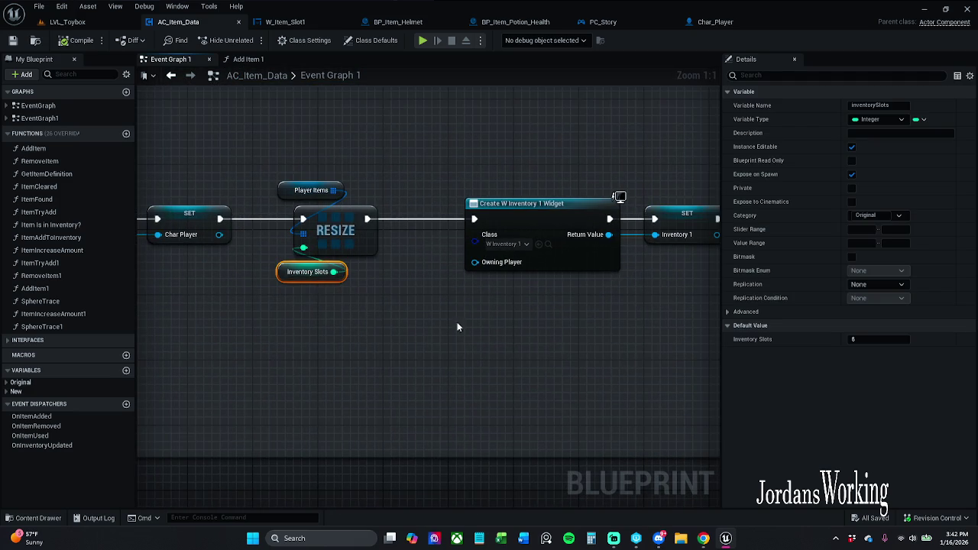
click(896, 341)
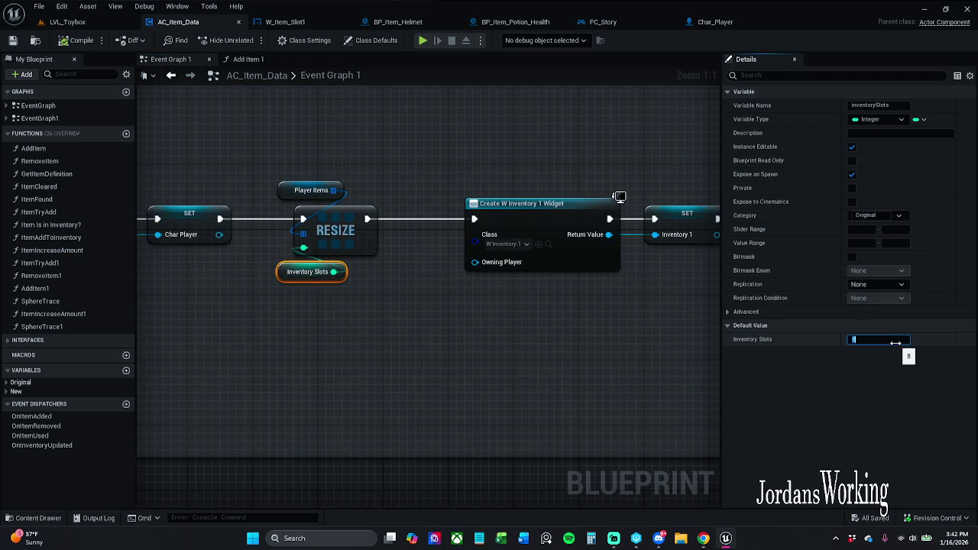
text(9)
key(Return)
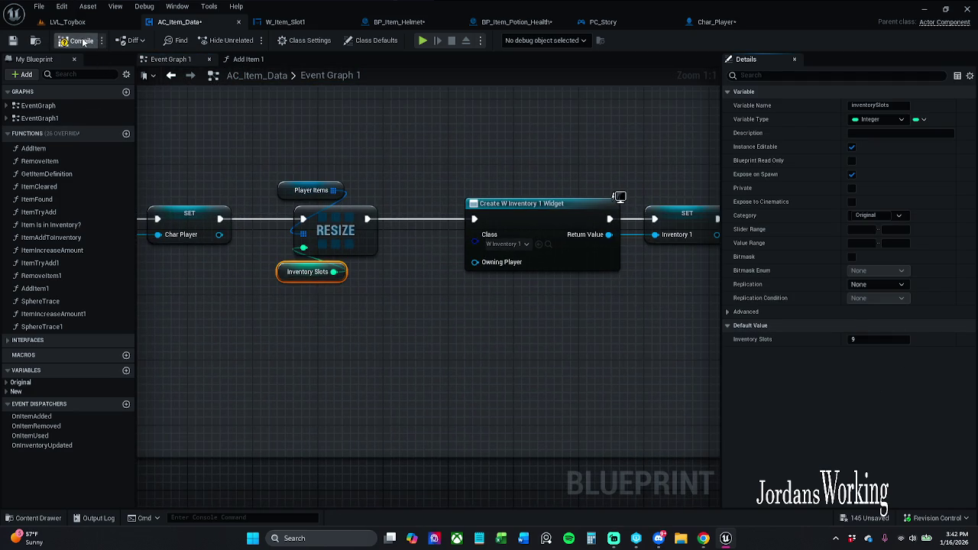
Step: Playtest LVL_Toybox and open the inventory to check the 9-slot layout
click(74, 26)
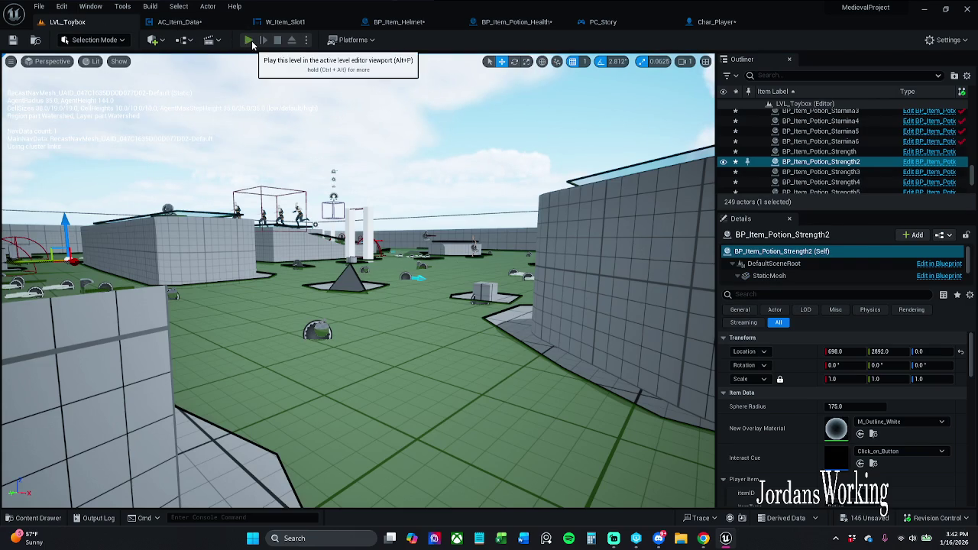
click(251, 39)
key(i)
key(Escape)
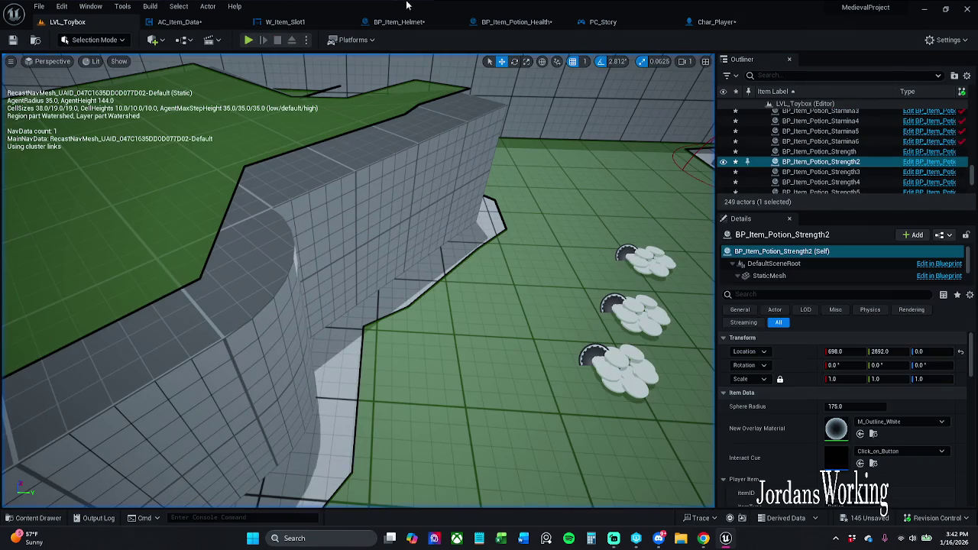
Step: Restore the Inventory Slots default to 8 and save AC_Item_Data
click(290, 22)
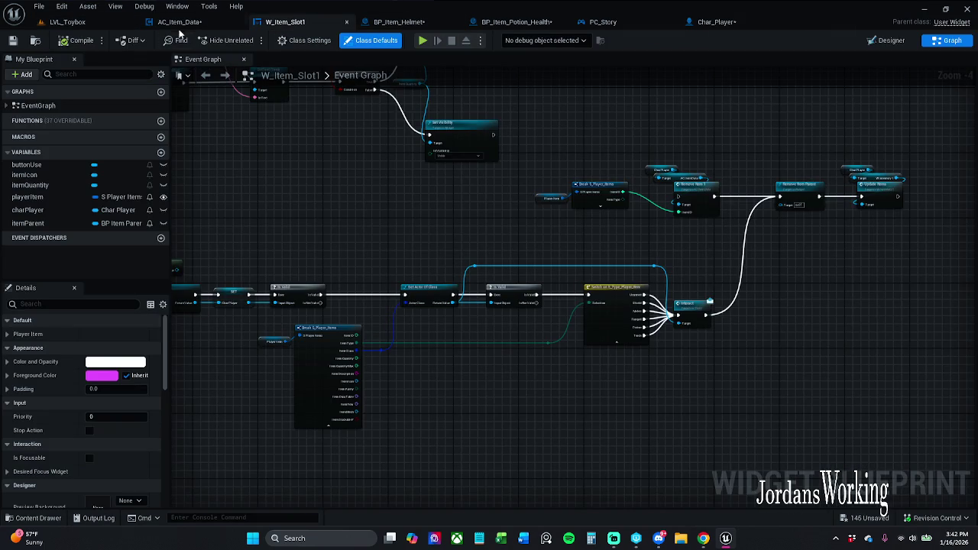
click(179, 23)
click(879, 339)
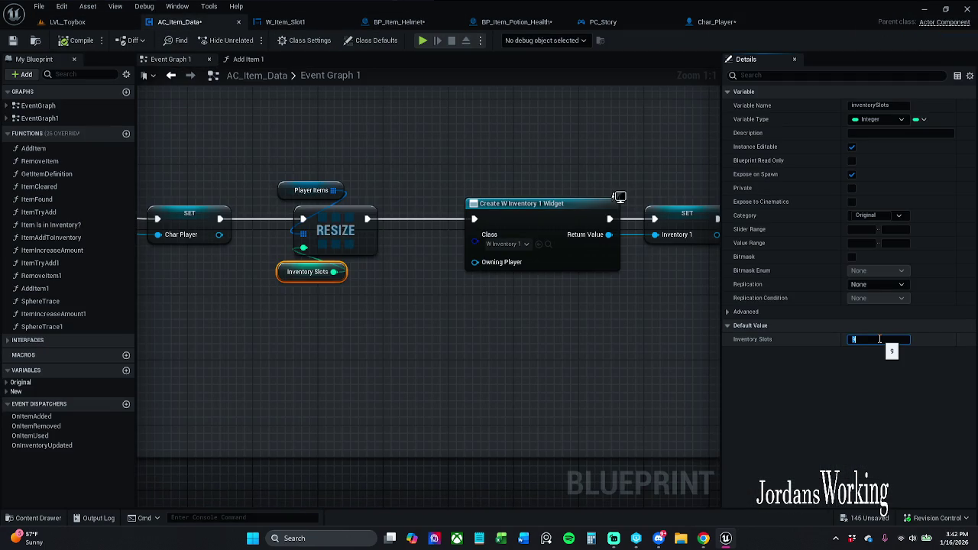
key(Return)
click(15, 42)
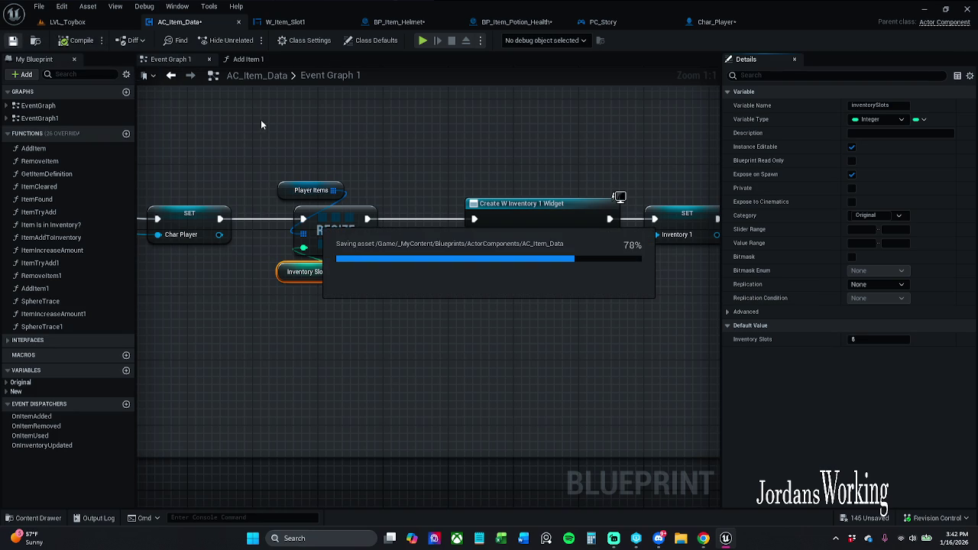
Step: Save all unsaved levels and assets, checking out the files being saved
click(516, 22)
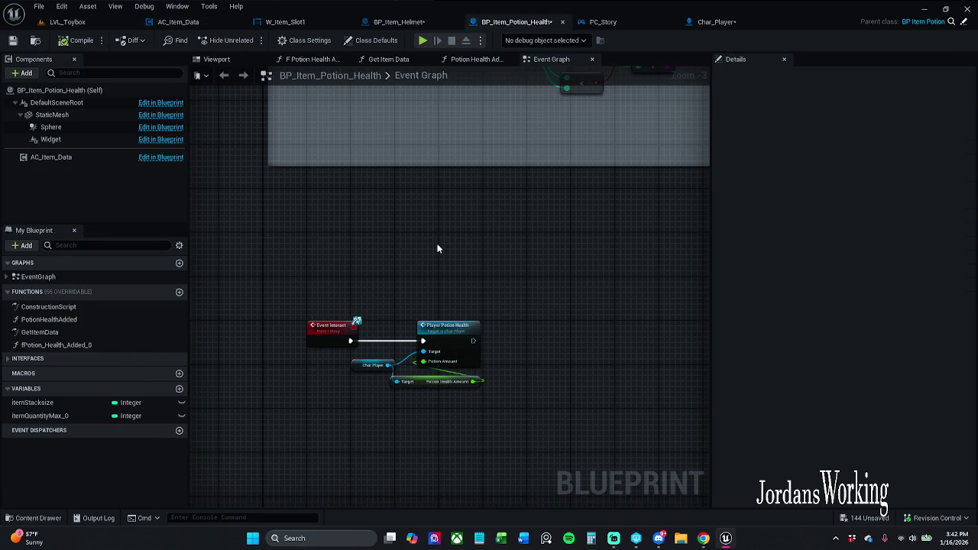
click(40, 10)
click(61, 70)
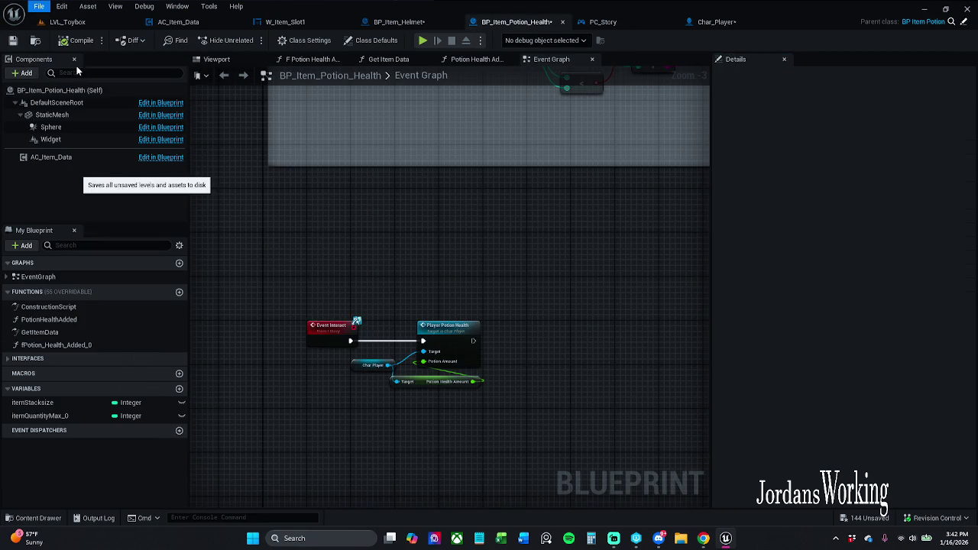
click(504, 383)
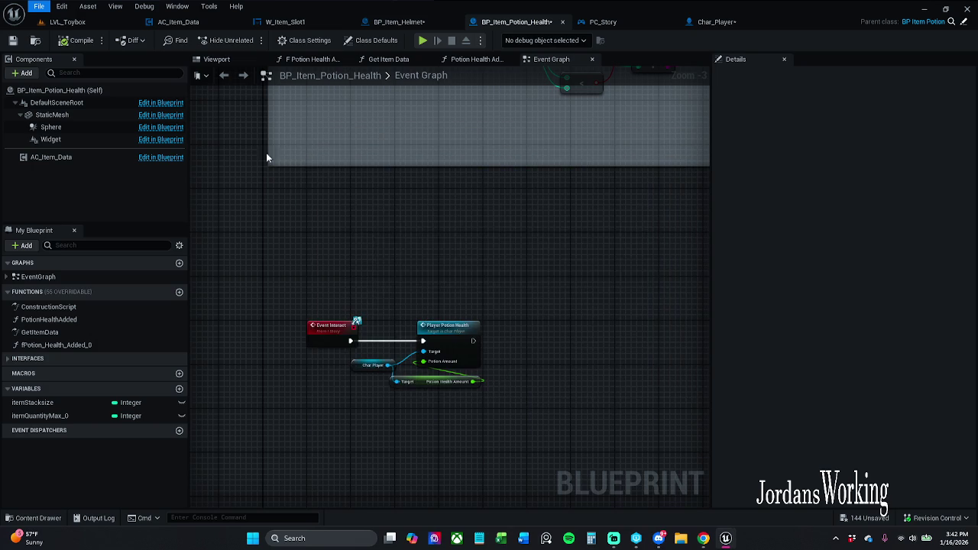